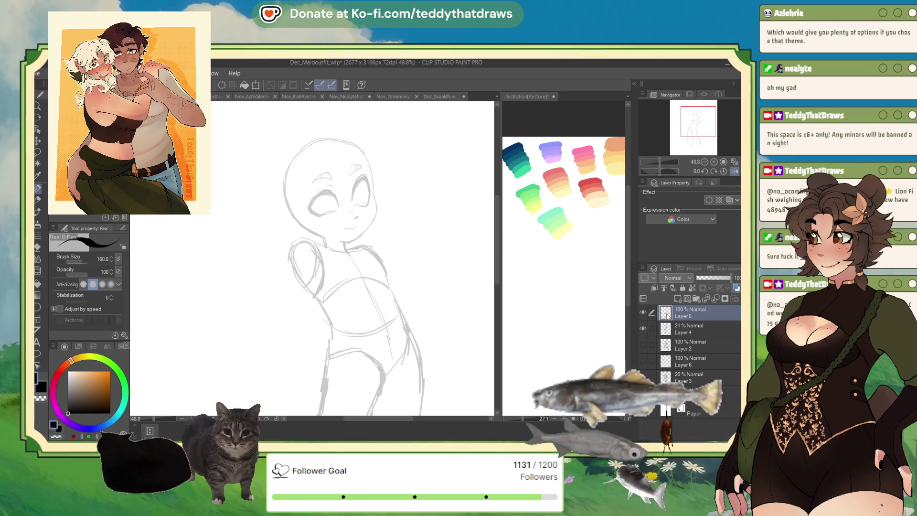
Ink the arm's outer and inner lines from shoulder to hip, then undo the shaky strokes.
drag(292, 246, 299, 301)
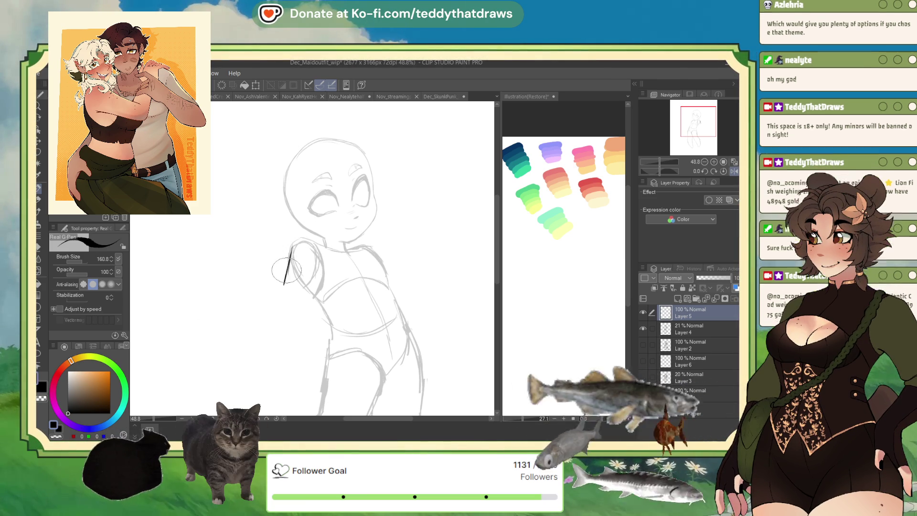
mouse_move(291, 247)
mouse_down()
mouse_move(318, 279)
mouse_move(272, 302)
mouse_move(320, 341)
mouse_up()
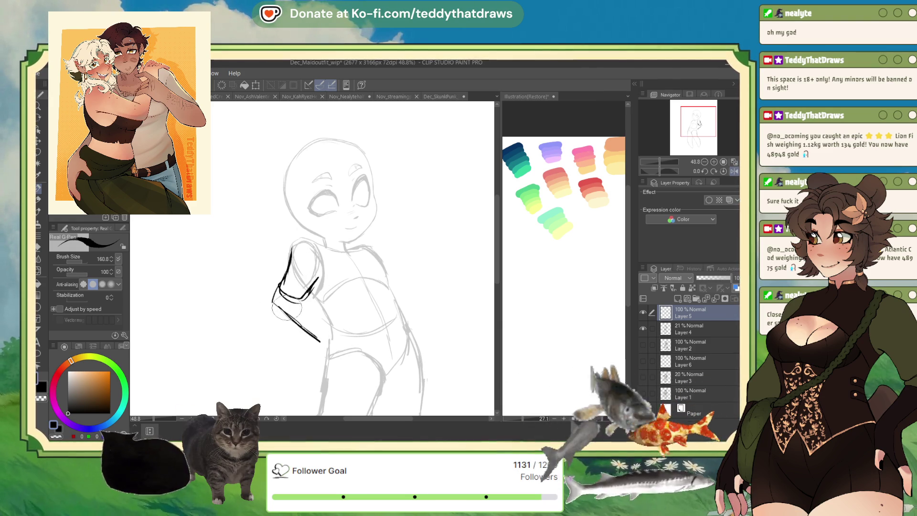
mouse_move(290, 291)
mouse_down()
mouse_move(317, 282)
mouse_move(332, 334)
mouse_move(318, 306)
mouse_move(324, 350)
mouse_move(301, 353)
mouse_move(326, 356)
mouse_up()
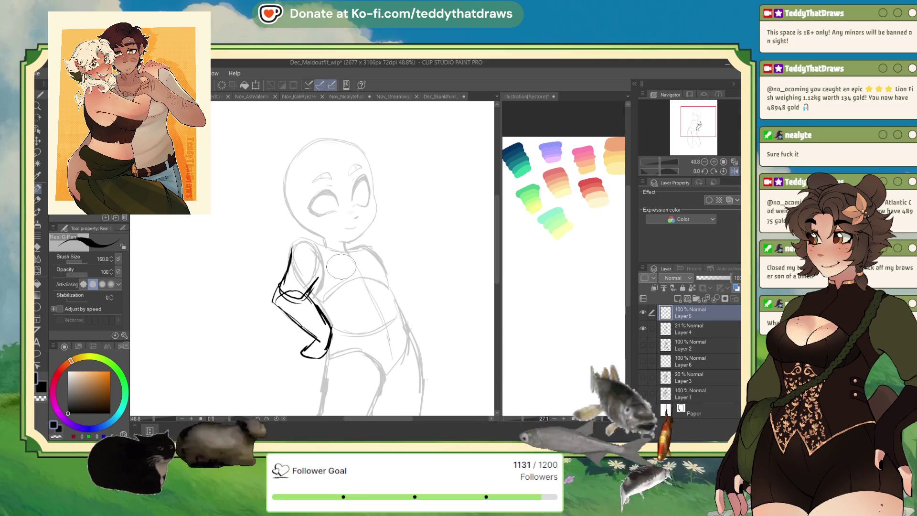
key(ctrl+z)
Redraw the arm and forearm lines down to the hip and thicken the upper corner.
mouse_move(292, 248)
mouse_down()
mouse_move(282, 296)
mouse_move(319, 324)
mouse_up()
mouse_move(315, 293)
mouse_down()
mouse_move(335, 325)
mouse_move(305, 340)
mouse_move(327, 351)
mouse_up()
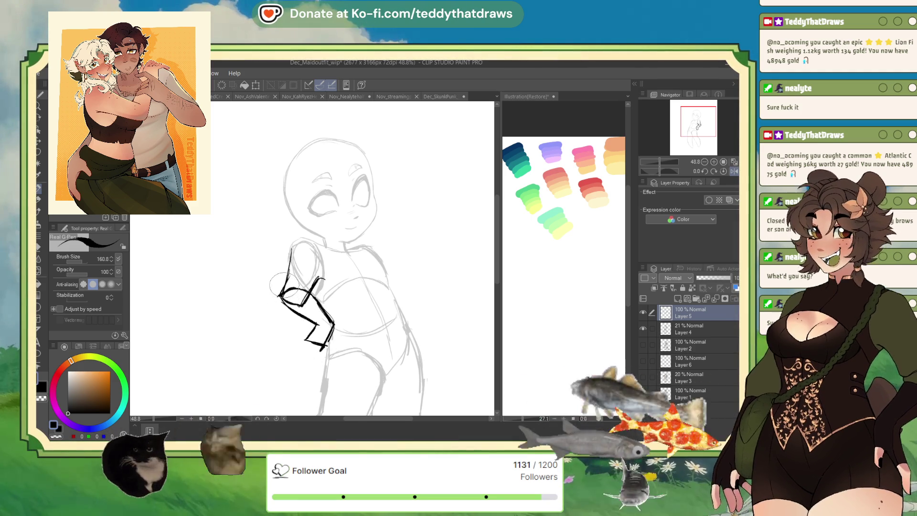
drag(297, 283, 277, 295)
drag(290, 258, 301, 306)
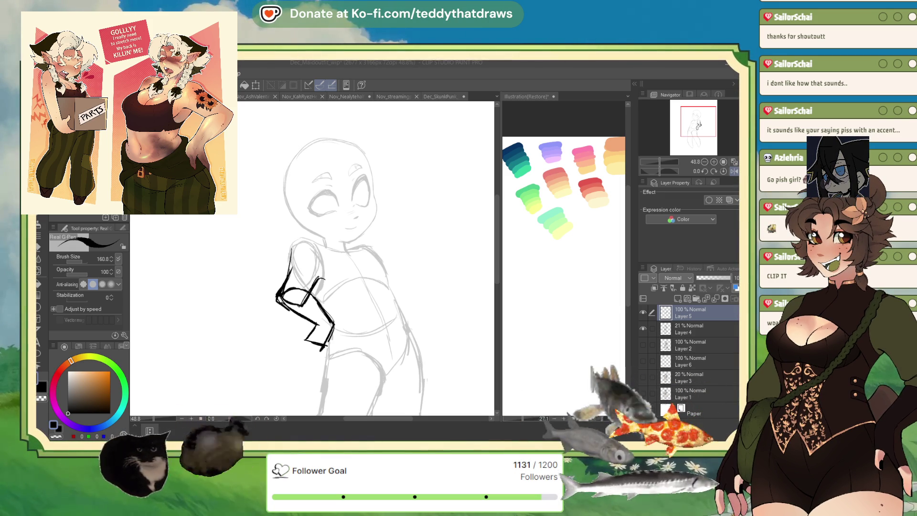
Return to the Clip Studio window and undo the last arm ink stroke.
key(alt+Tab)
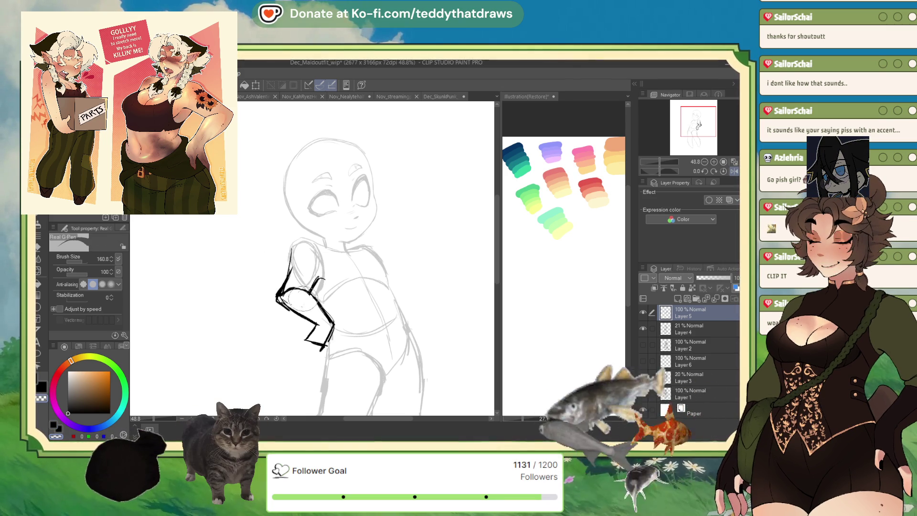
key(ctrl+z)
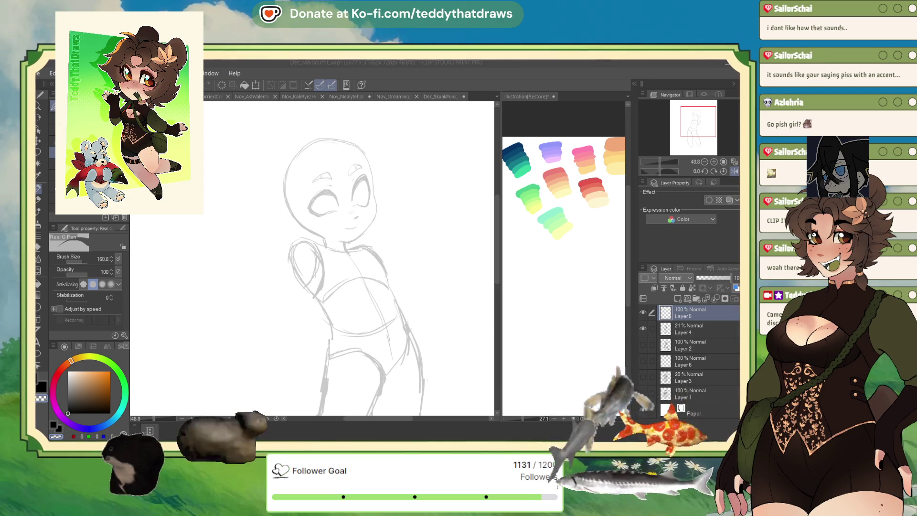
Sketch rough G-pen lines from the shoulder down the arm, clearing failed attempts with Delete.
mouse_move(296, 245)
mouse_down()
mouse_move(276, 288)
mouse_move(290, 306)
mouse_move(316, 282)
mouse_up()
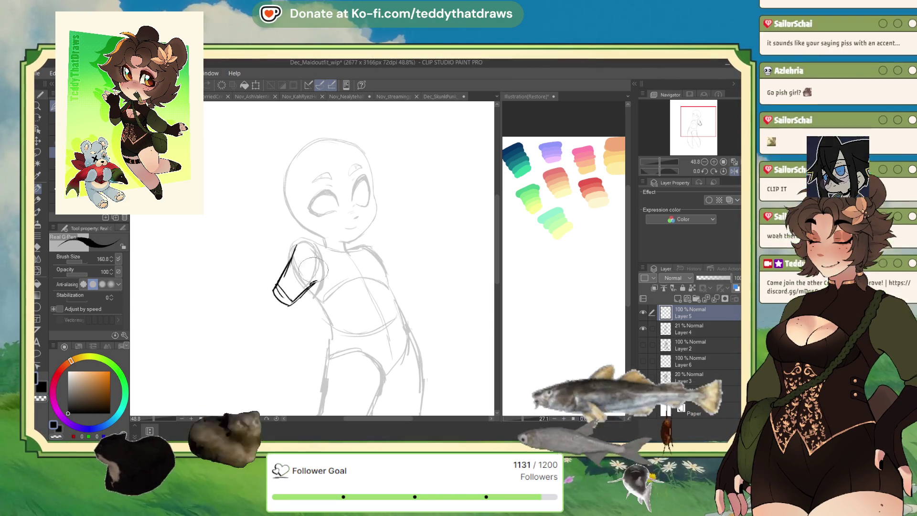
mouse_move(272, 300)
mouse_down()
mouse_move(320, 324)
mouse_move(322, 305)
mouse_up()
key(Delete)
drag(292, 248, 279, 286)
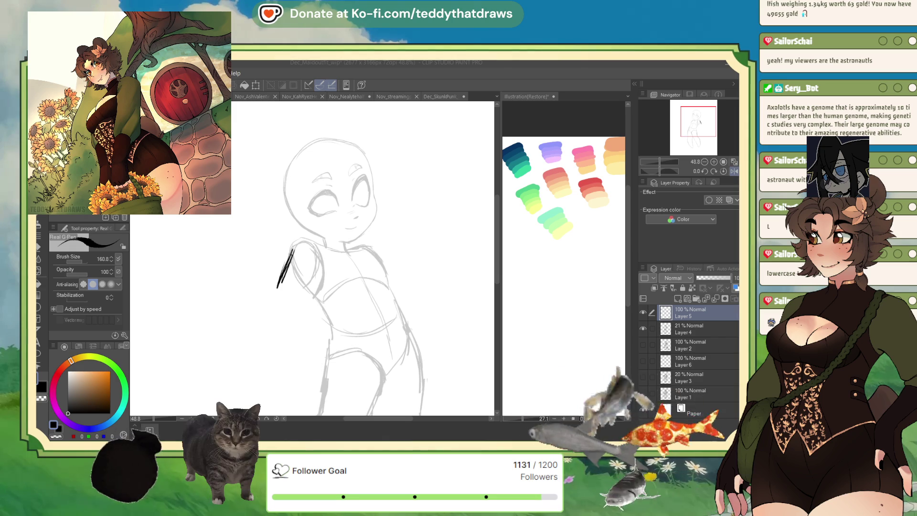
mouse_move(292, 251)
mouse_down()
mouse_move(282, 305)
mouse_move(274, 290)
mouse_move(328, 319)
mouse_move(331, 336)
mouse_move(274, 315)
mouse_move(330, 327)
mouse_move(304, 342)
mouse_move(329, 346)
mouse_up()
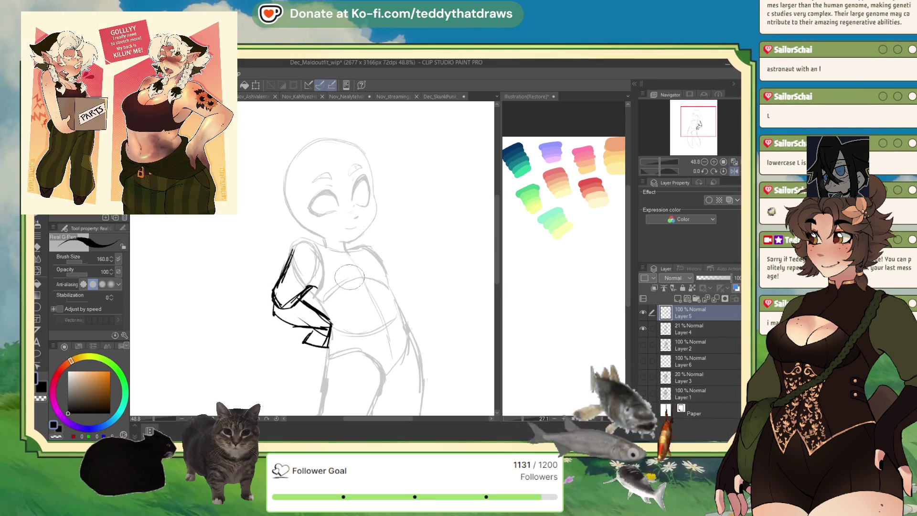
key(Delete)
Cycle through the open documents to Nov_Nealytehalfbody_wip, then on to Nov_streamingpanel_wip.
key(ctrl+Tab)
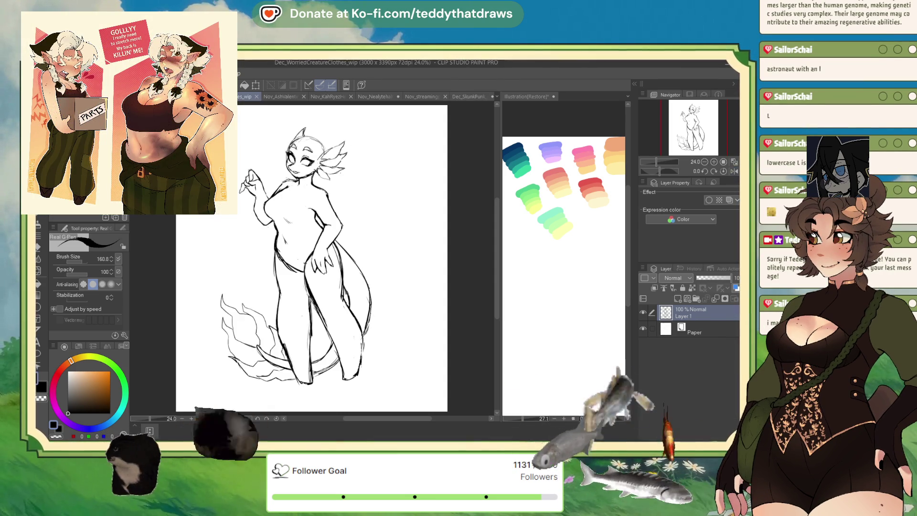
key(ctrl+Tab)
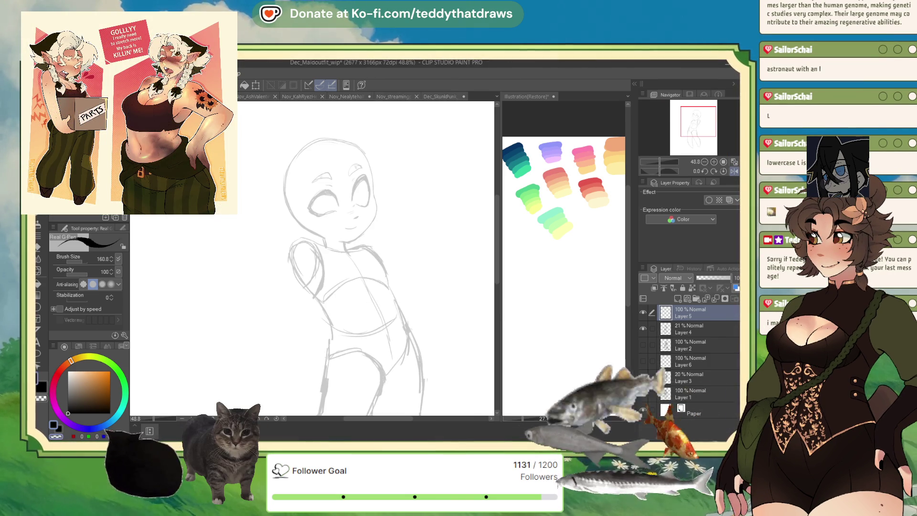
key(ctrl+Tab)
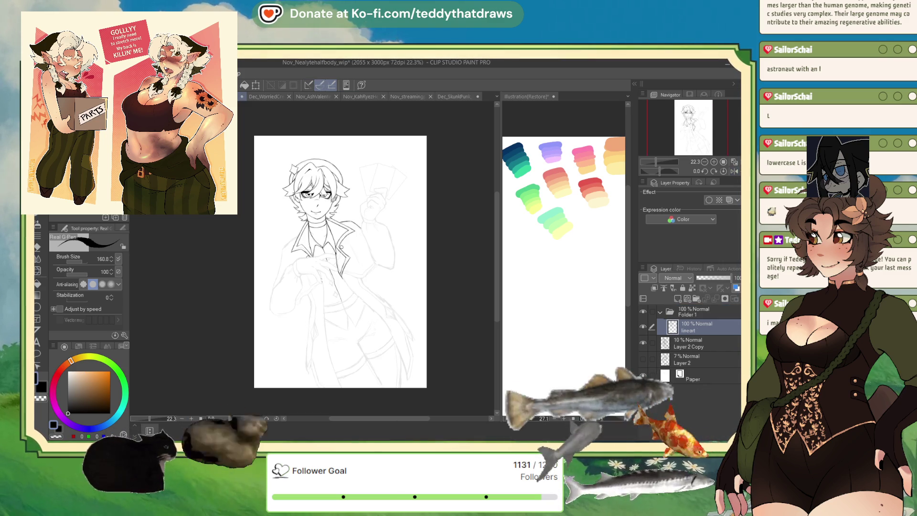
scroll(382, 162, up, 1)
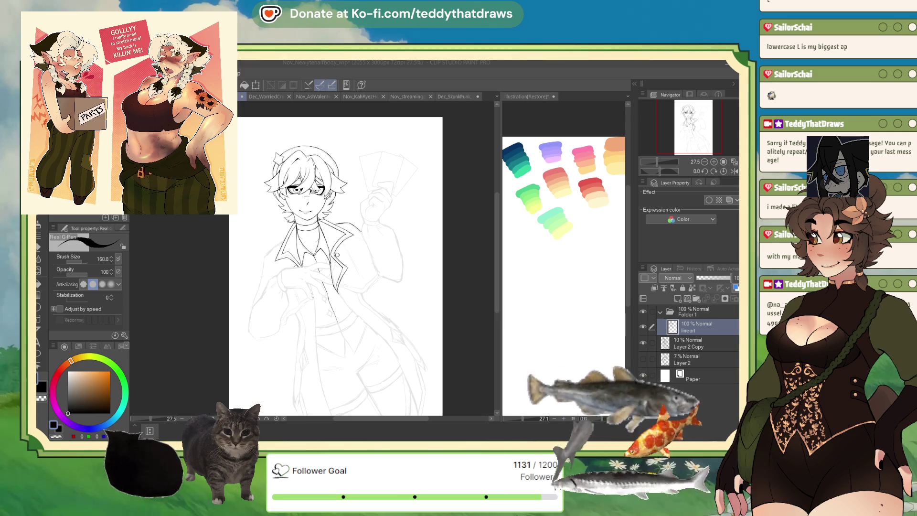
key(ctrl+Tab)
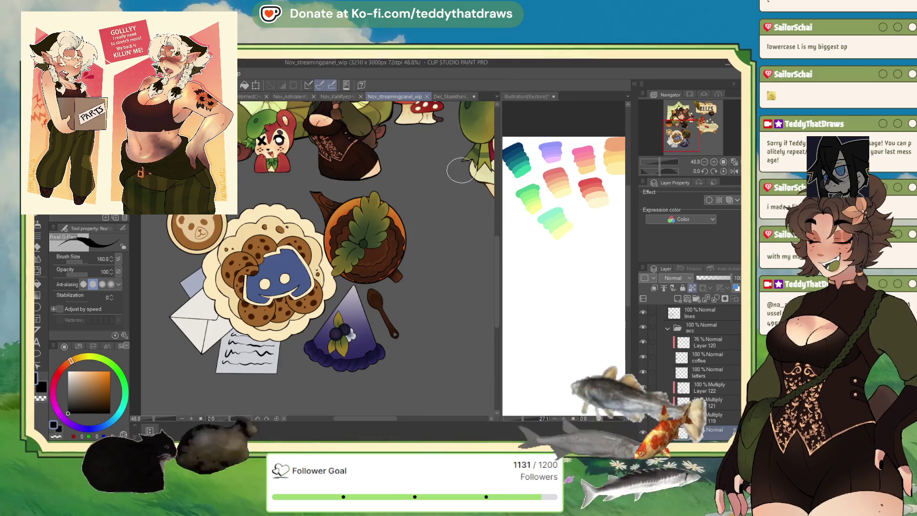
Zoom out to fit the streaming panel canvas, then switch to Dec_Valrewiredpanels_wip.
scroll(317, 177, down, 2)
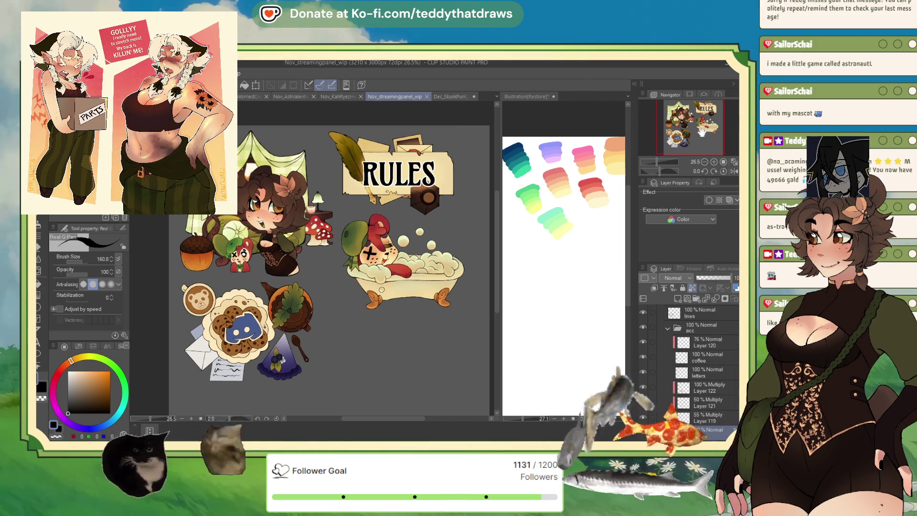
scroll(359, 245, up, 2)
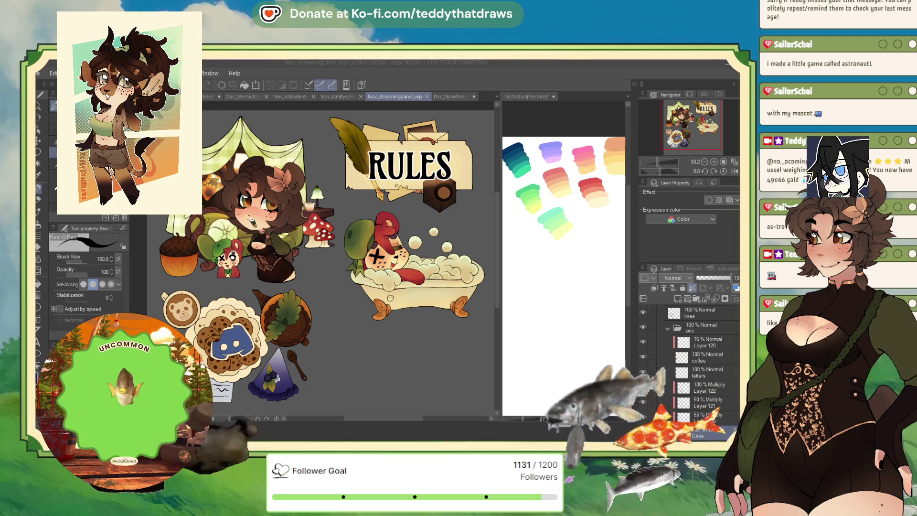
key(ctrl+minus)
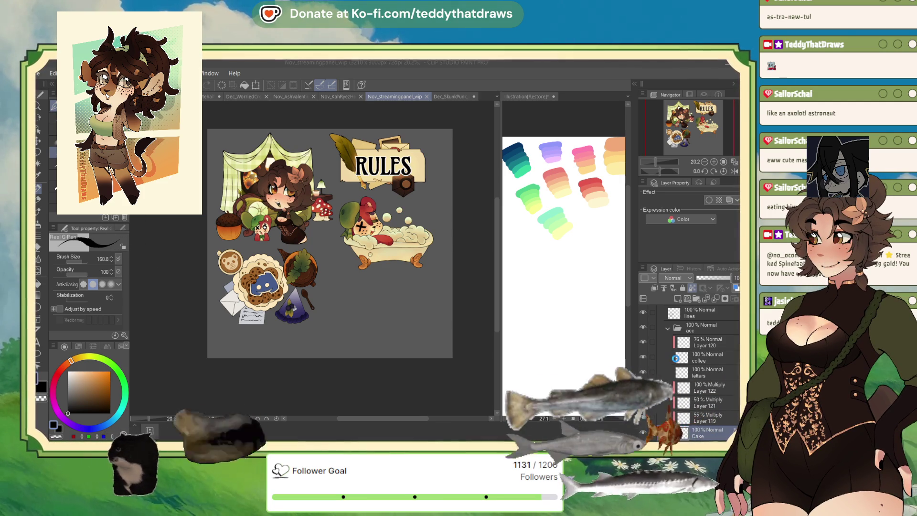
click(420, 97)
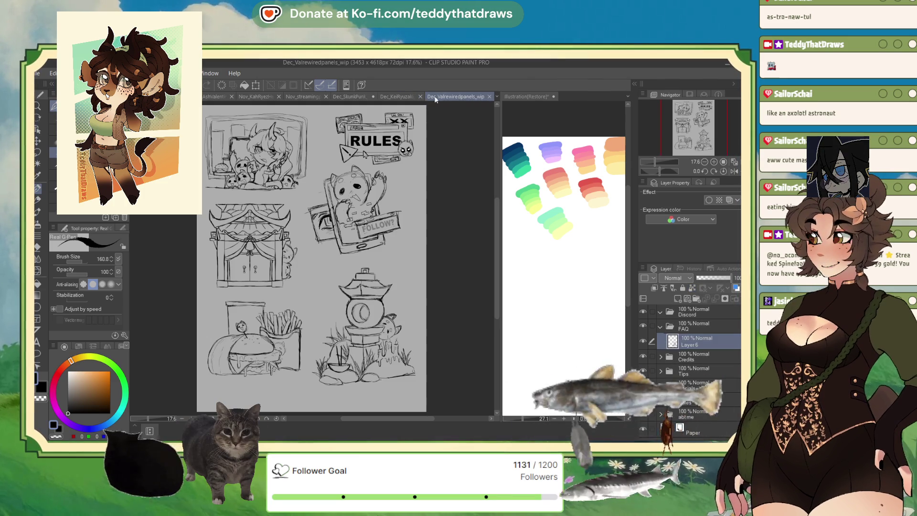
scroll(445, 133, down, 1)
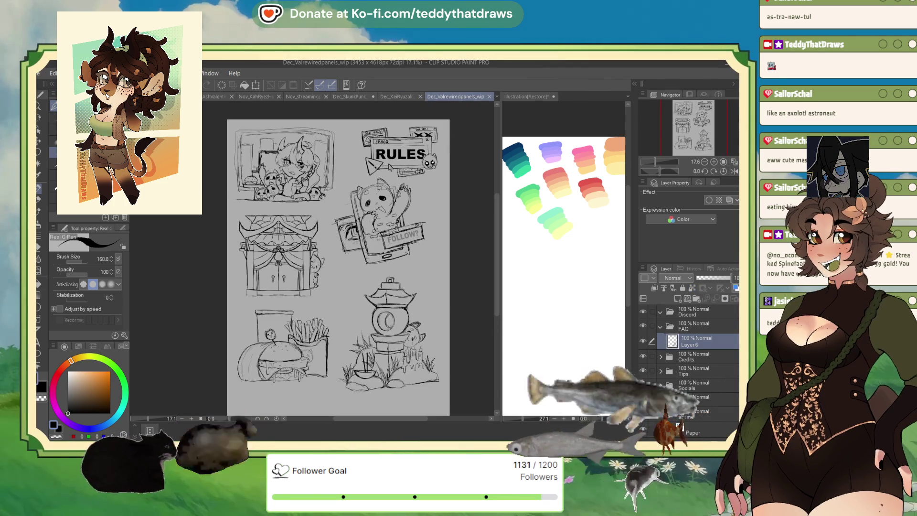
scroll(365, 239, up, 1)
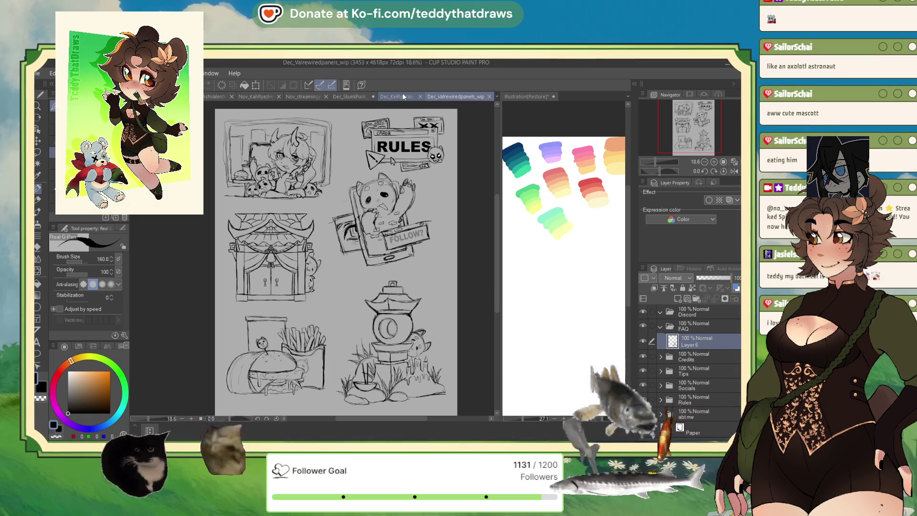
click(406, 96)
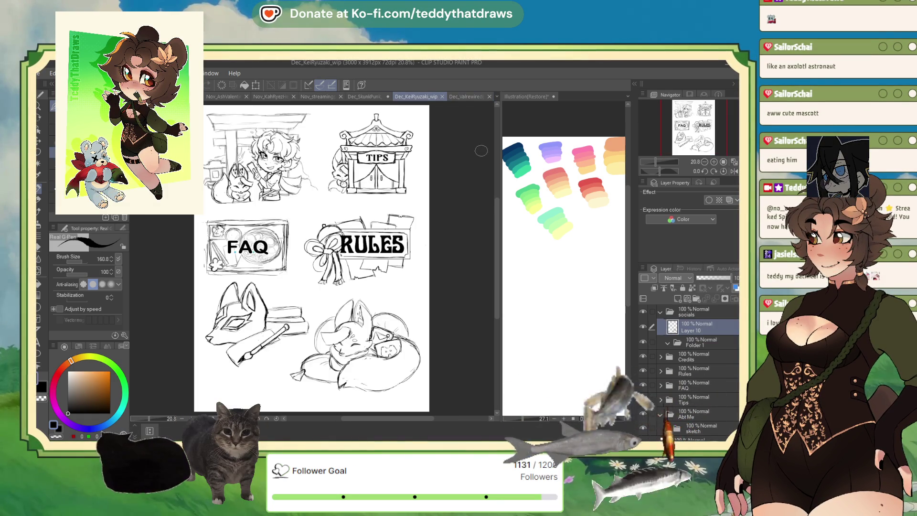
Pan across the KeiRyuzaki sketch panels, then return to Nov_streamingpanel_wip.
drag(311, 258, 342, 265)
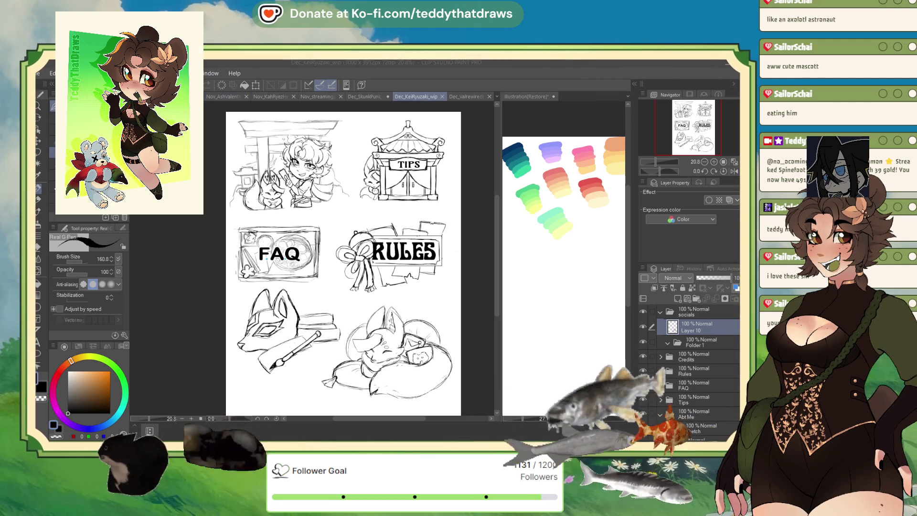
click(310, 97)
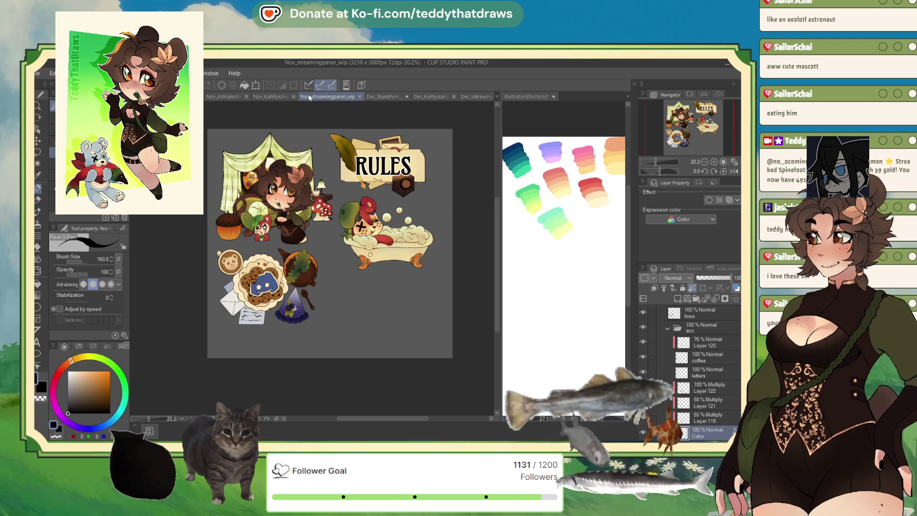
click(668, 328)
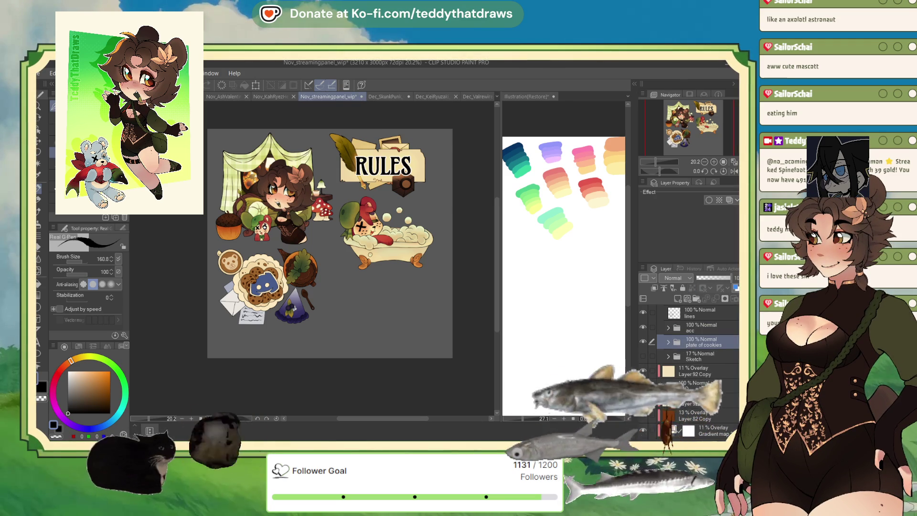
scroll(706, 327, up, 1)
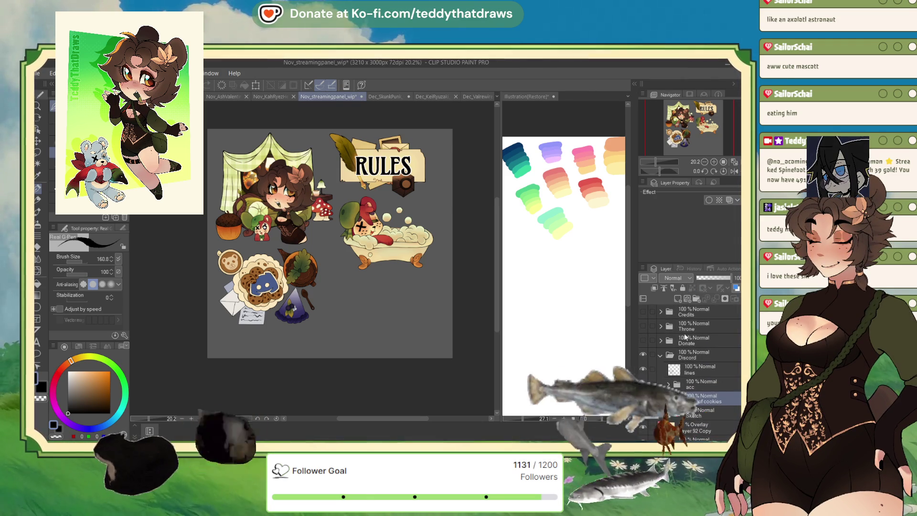
click(649, 341)
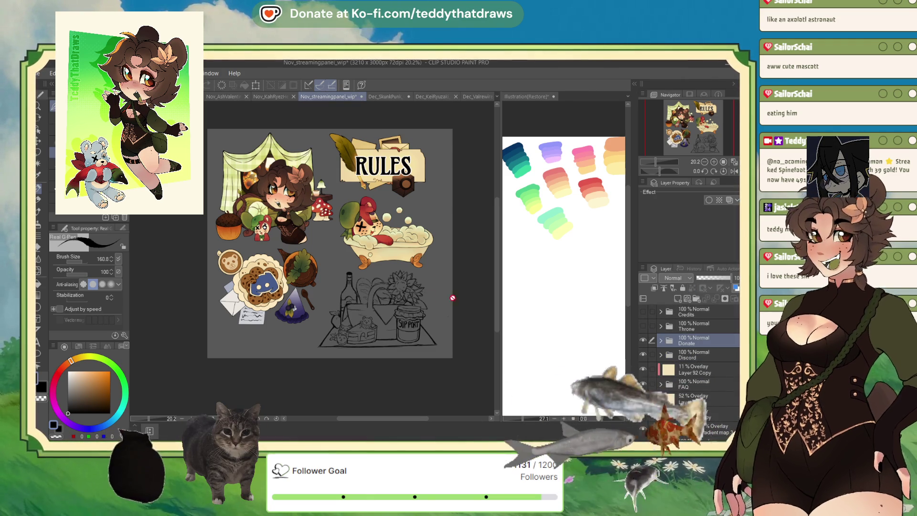
scroll(430, 289, up, 3)
scroll(434, 288, down, 2)
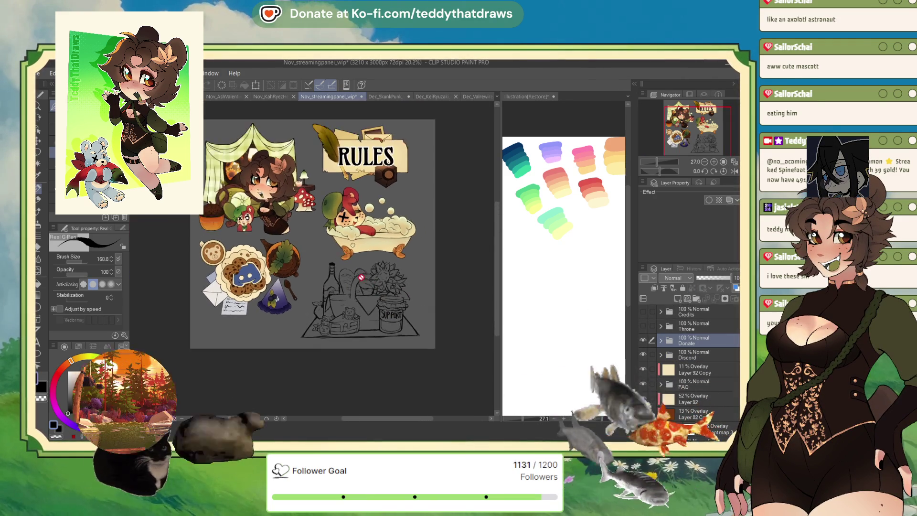
scroll(412, 342, up, 1)
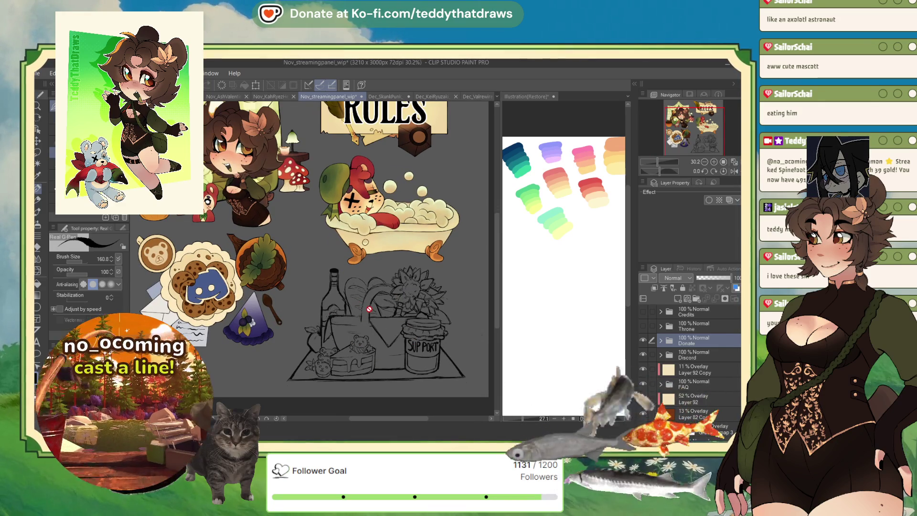
scroll(386, 365, up, 3)
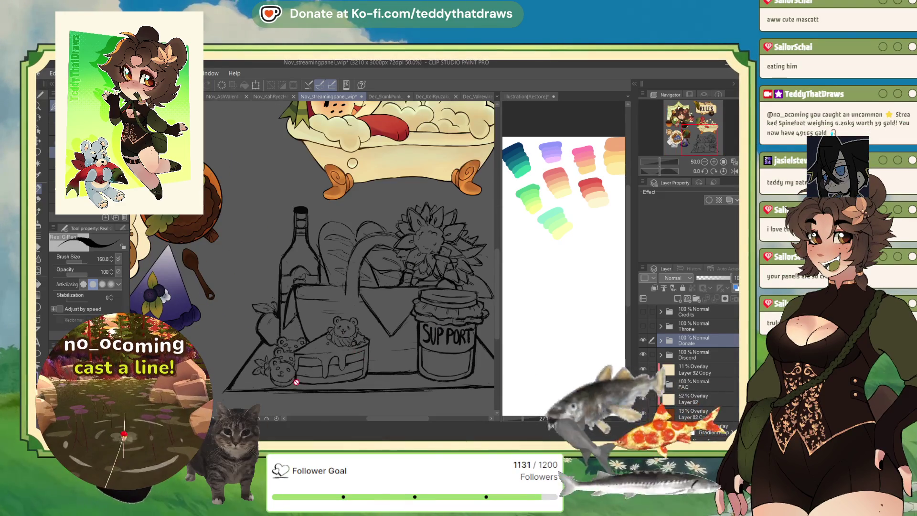
scroll(310, 385, up, 1)
scroll(290, 226, down, 1)
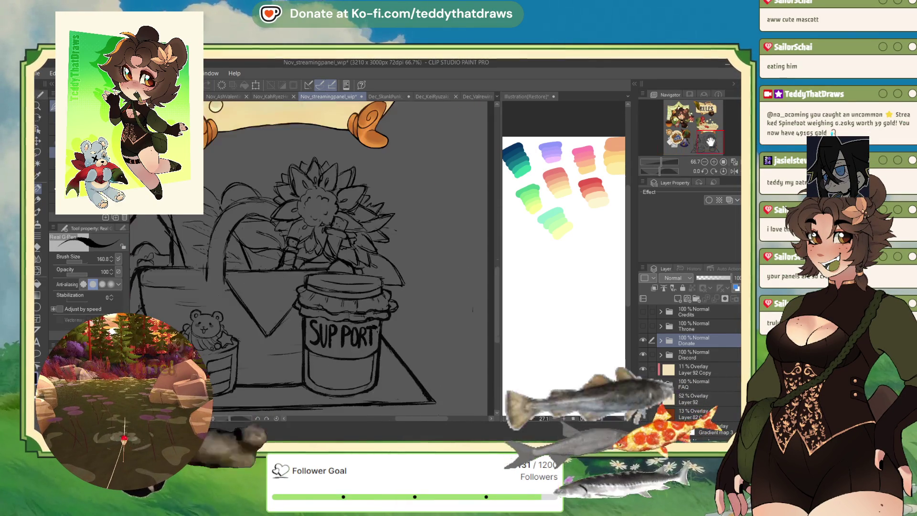
scroll(290, 226, up, 1)
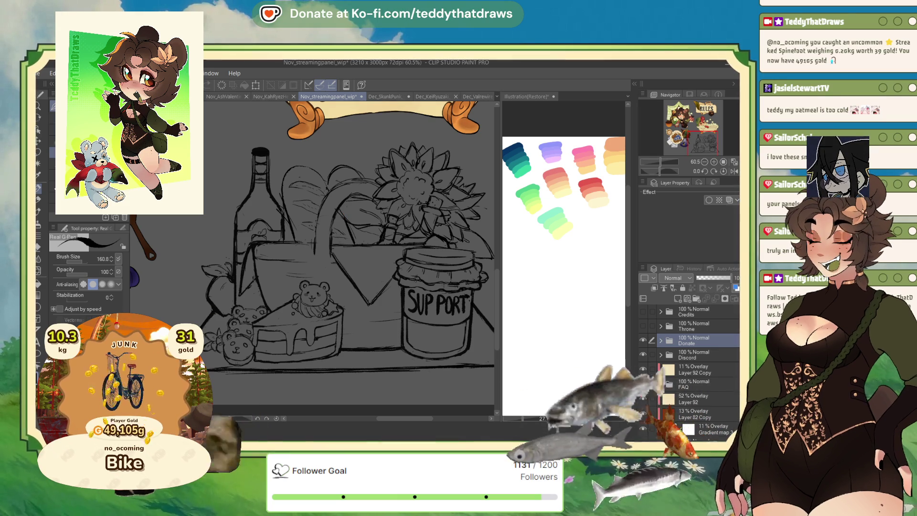
scroll(273, 370, up, 2)
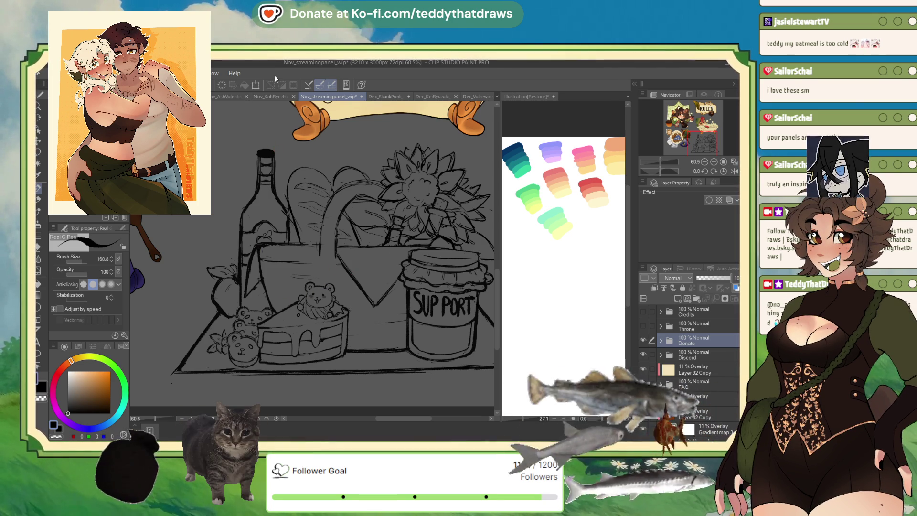
drag(646, 341, 643, 355)
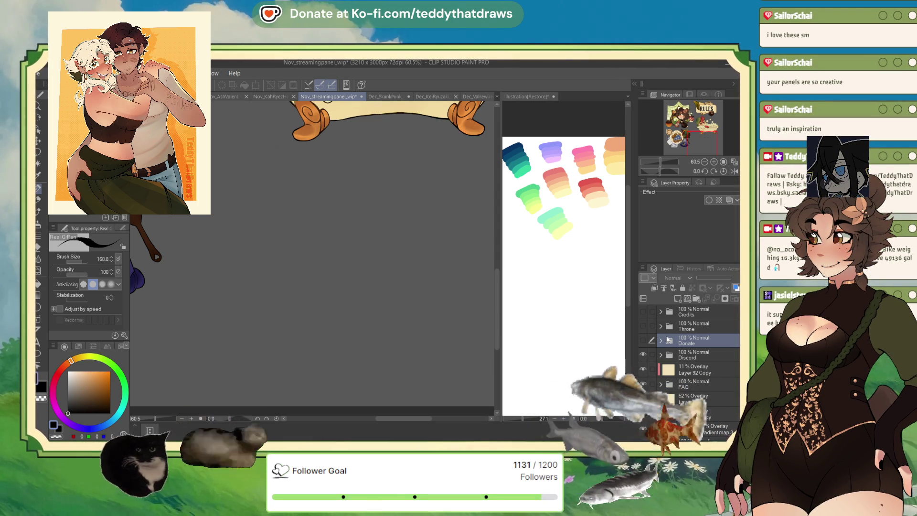
Hide the FAQ banner layer and the rules layer artwork.
click(644, 385)
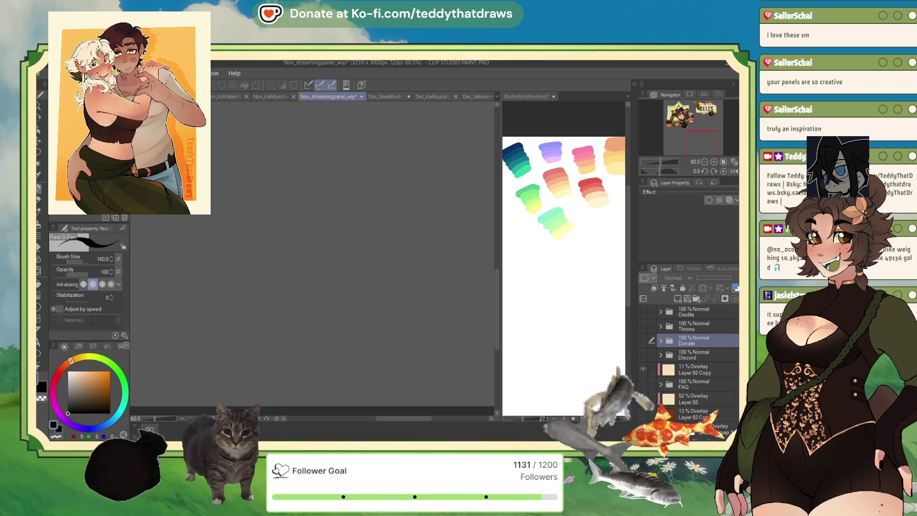
scroll(690, 368, down, 2)
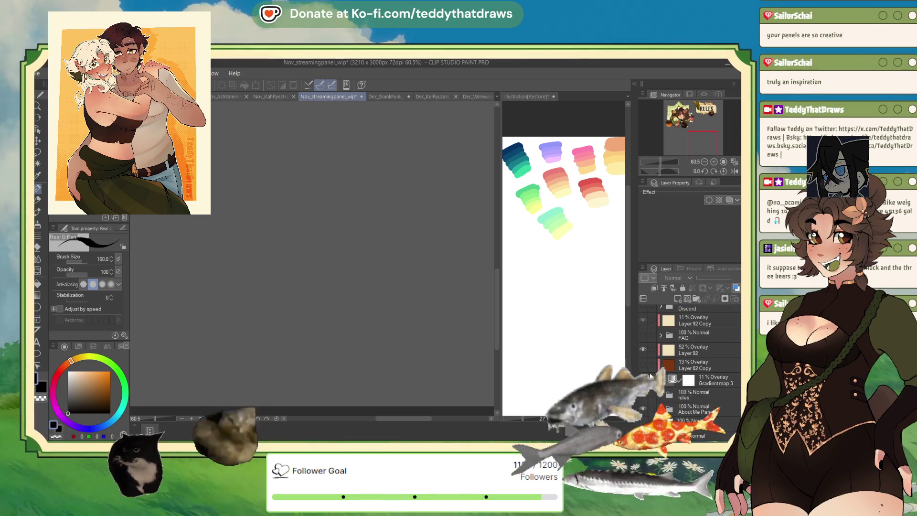
click(644, 396)
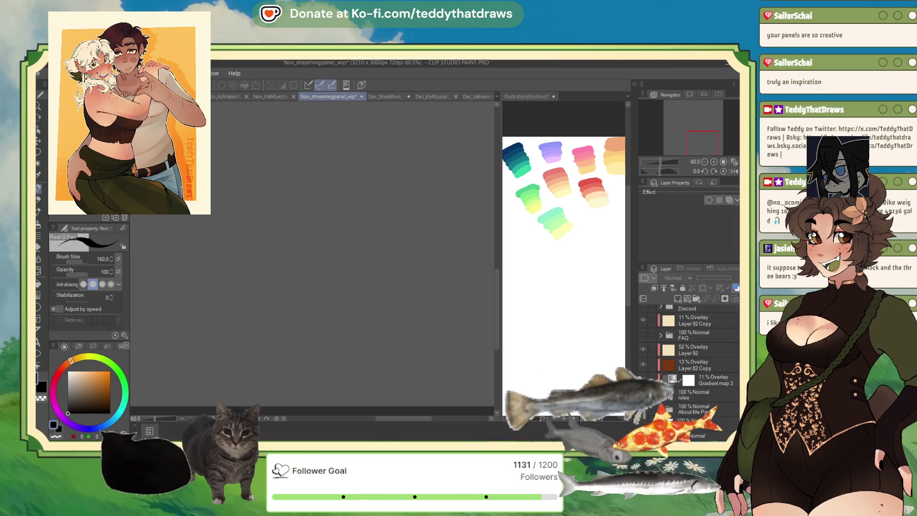
Show the Credits and Throne layers and bring the book sketch into view.
drag(643, 311, 644, 325)
scroll(459, 345, down, 3)
mouse_move(459, 345)
mouse_down()
mouse_move(416, 182)
mouse_move(438, 243)
mouse_up()
scroll(334, 242, up, 2)
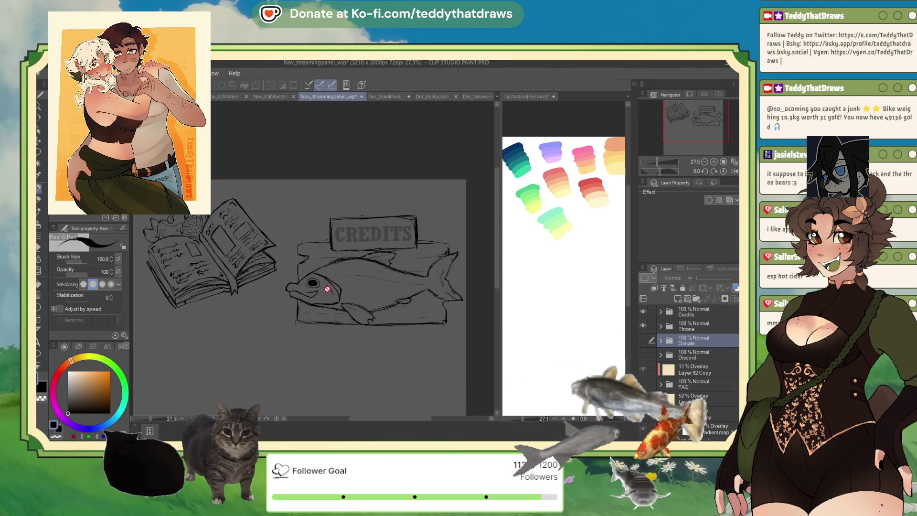
scroll(328, 244, down, 1)
scroll(262, 254, up, 5)
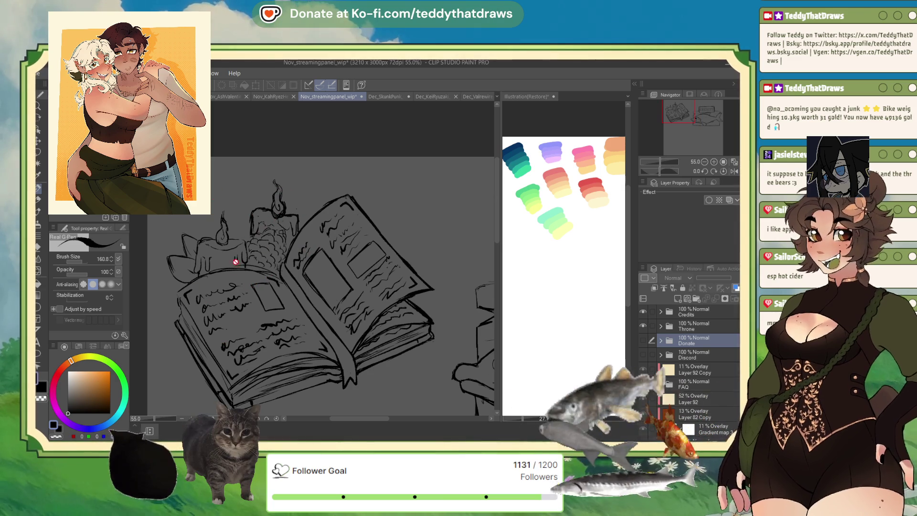
scroll(253, 229, down, 3)
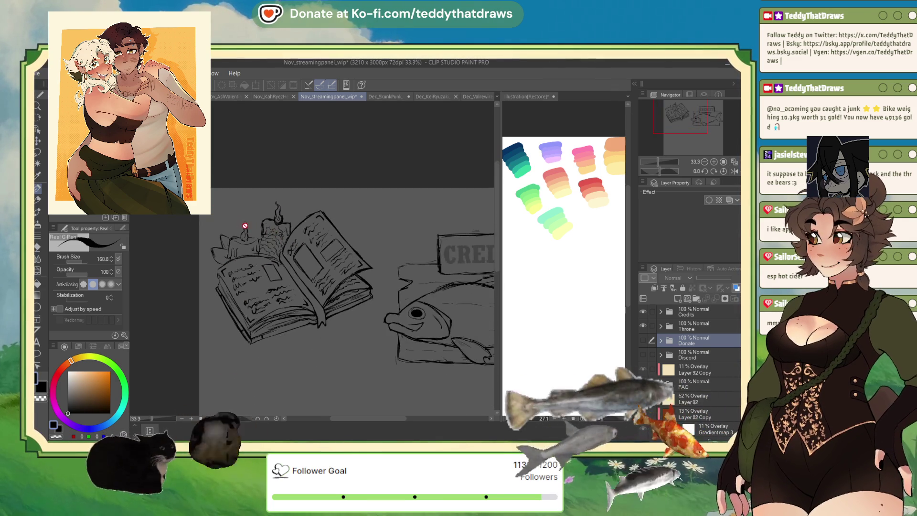
scroll(285, 282, up, 2)
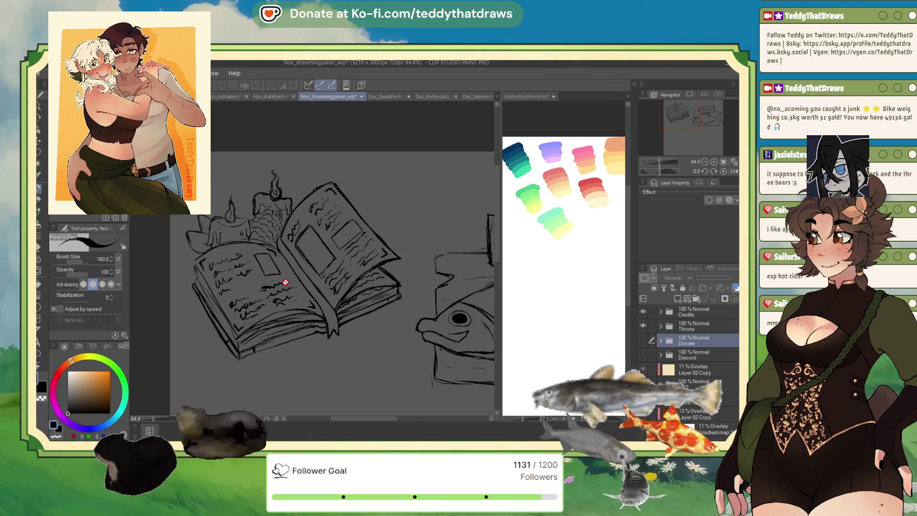
scroll(286, 280, down, 4)
scroll(434, 285, right, 2)
scroll(373, 291, up, 1)
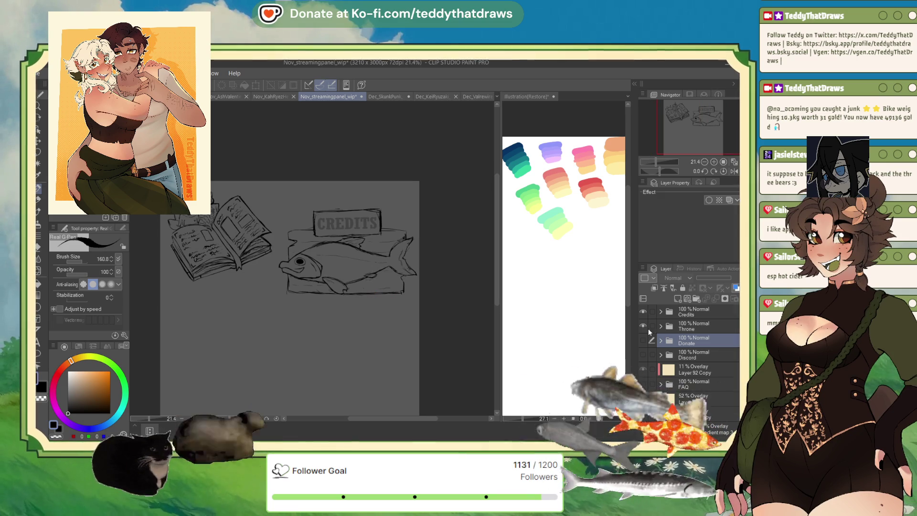
click(643, 312)
Turn the Discord and FAQ folders back on and zoom in on the bathtub artwork.
scroll(688, 354, down, 3)
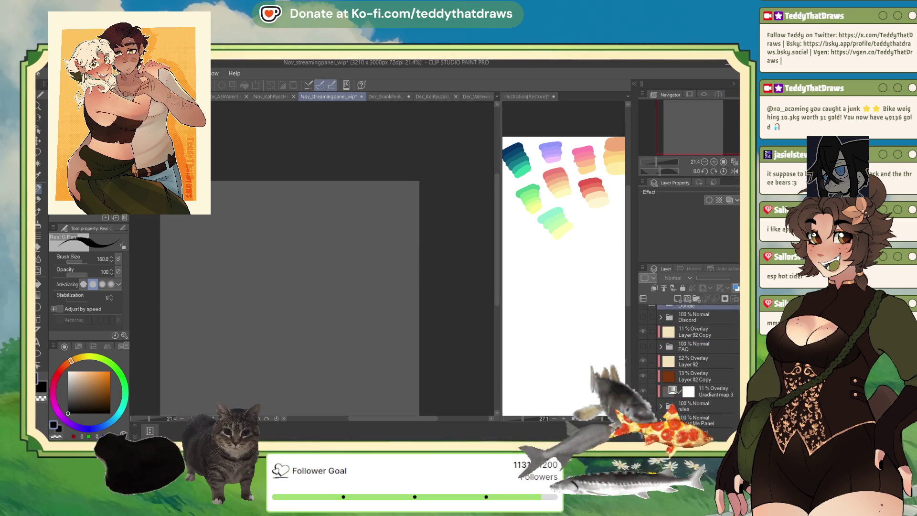
scroll(643, 322, up, 1)
click(644, 322)
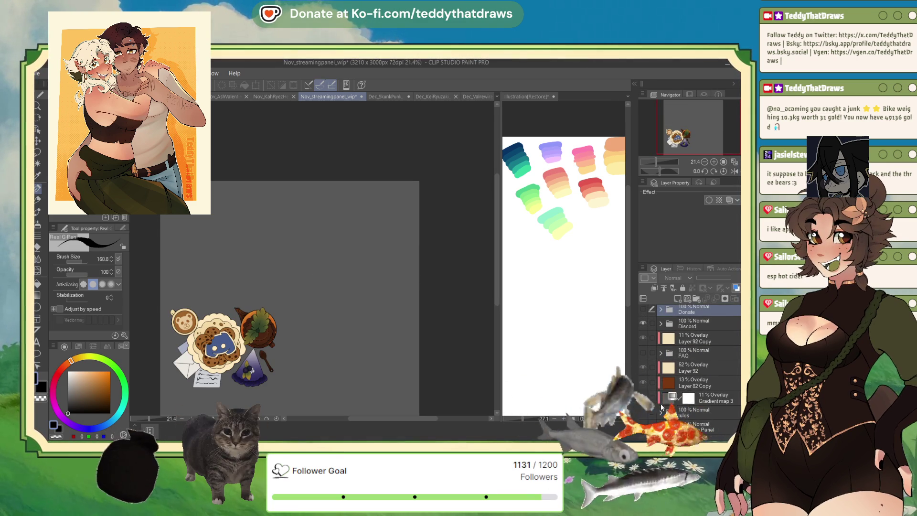
click(643, 352)
scroll(339, 289, up, 2)
scroll(339, 289, up, 3)
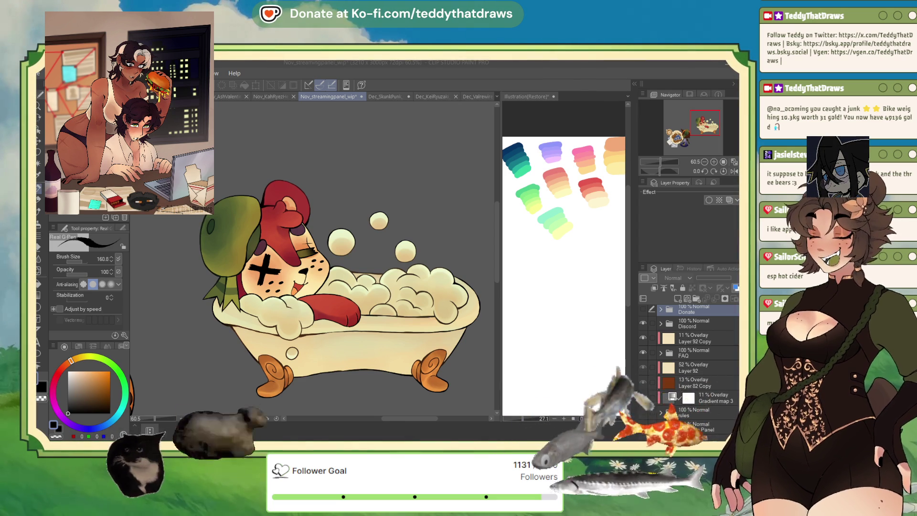
Scroll the view down over the panel canvas.
scroll(234, 178, down, 5)
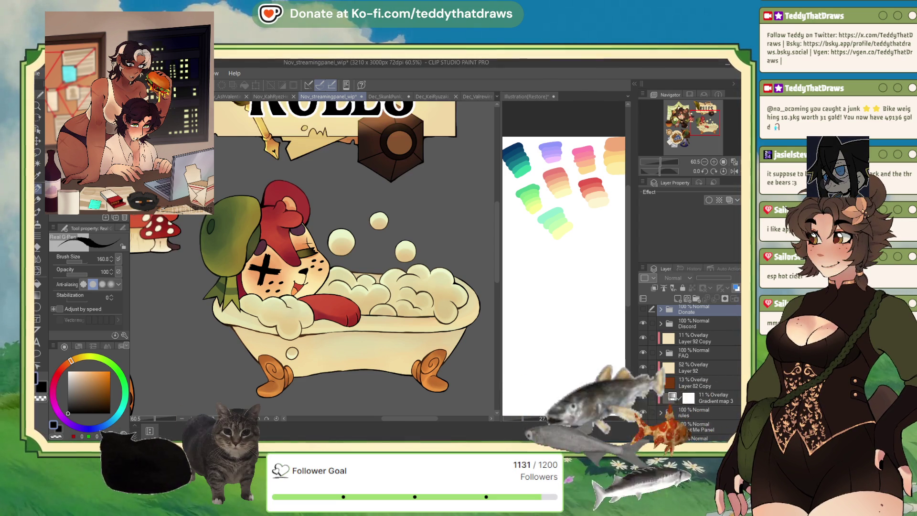
scroll(690, 381, down, 2)
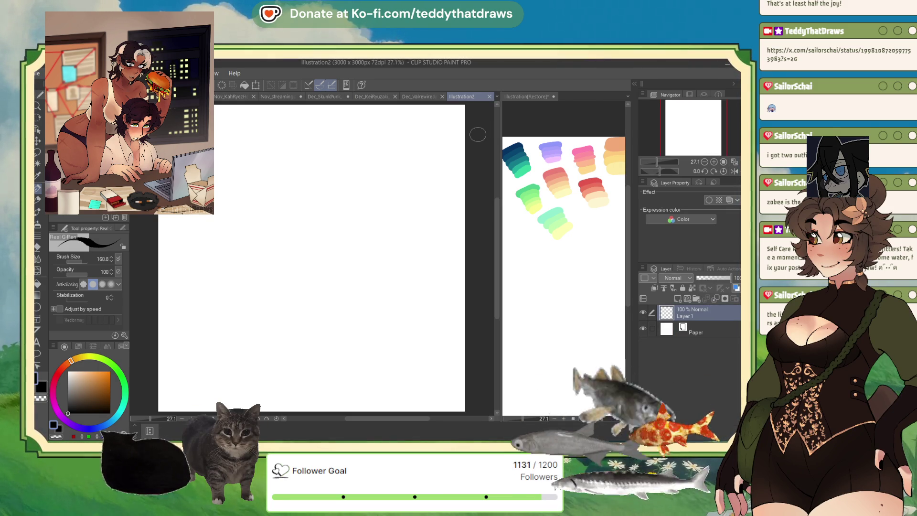
Paste the copied orange-and-white cat photo into Illustration2 as a new Layer 2.
key(ctrl+v)
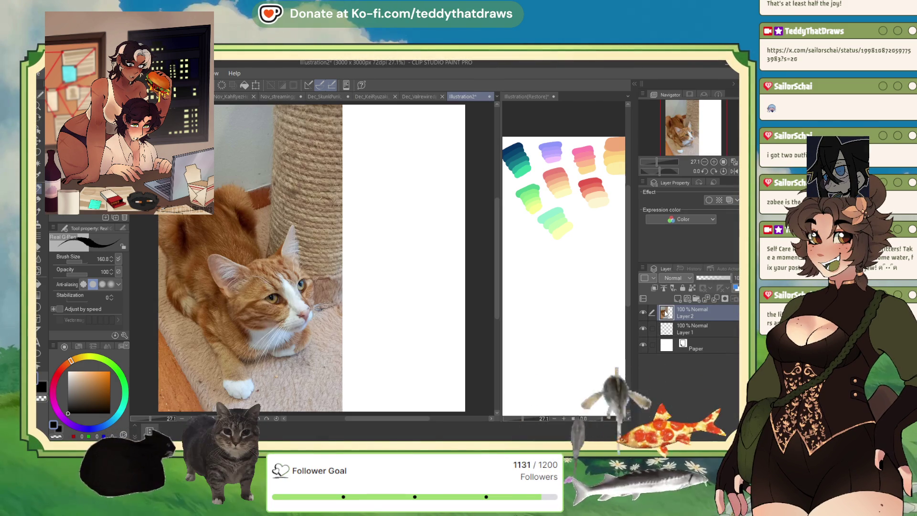
scroll(353, 232, down, 2)
scroll(263, 301, up, 3)
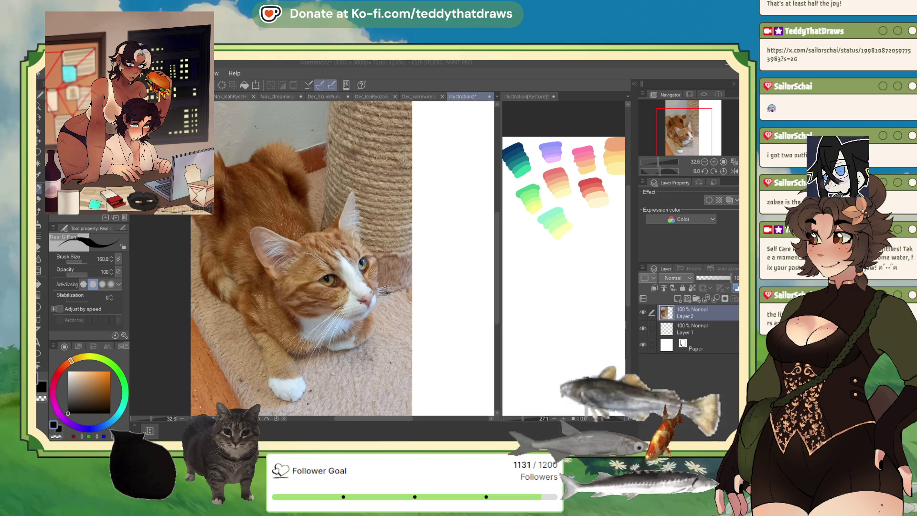
key(ctrl+minus)
key(ctrl+plus)
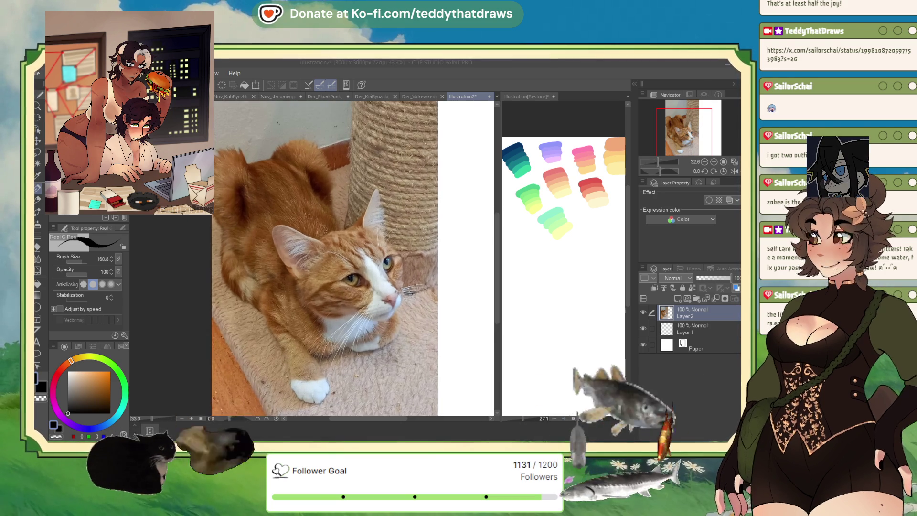
scroll(362, 258, up, 5)
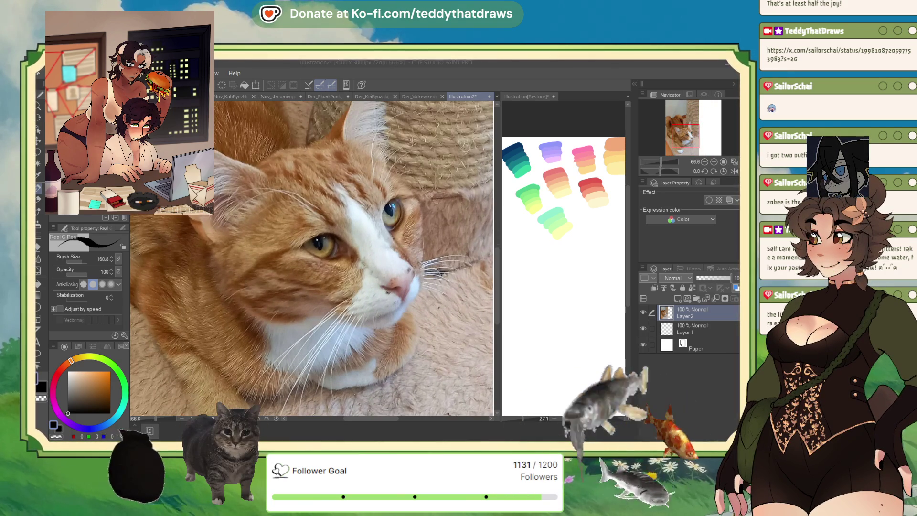
scroll(312, 258, down, 4)
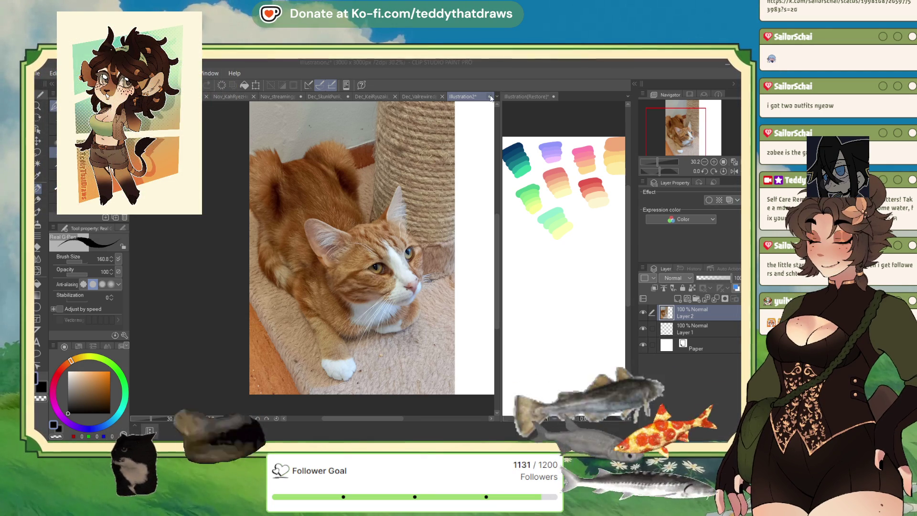
Close the Illustration2 cat photo document with Ctrl+W.
key(ctrl+w)
Switch document tabs to bring up the Nov_Nealytehalfbody_wip half-body sketch.
click(186, 97)
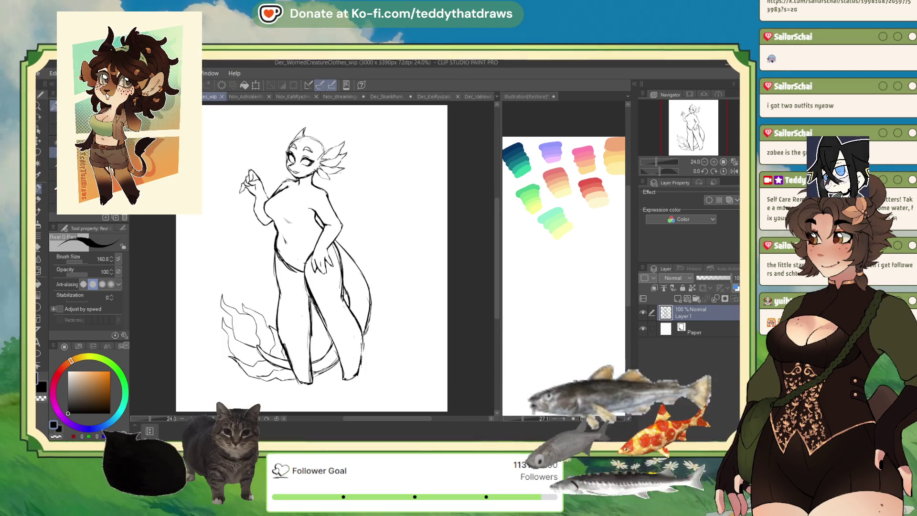
click(158, 96)
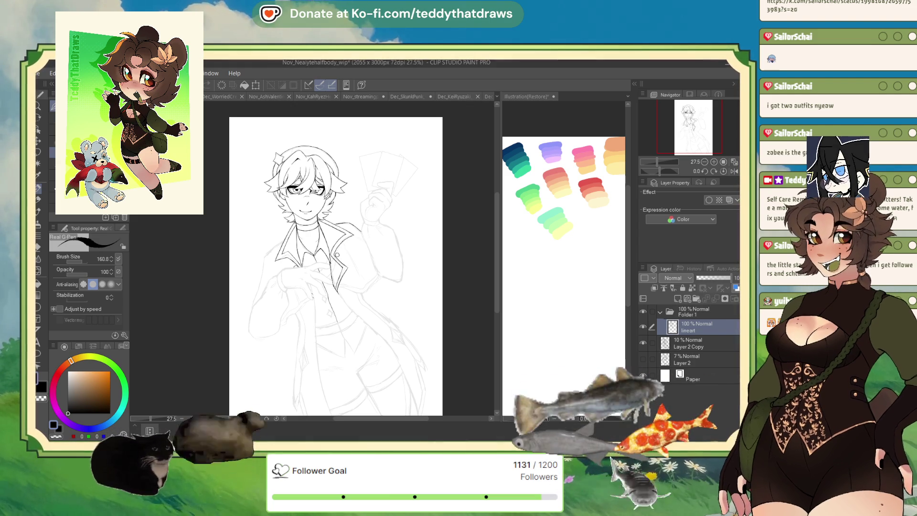
Zoom in on the character's collar and jacket and select the G-pen.
click(715, 164)
click(714, 162)
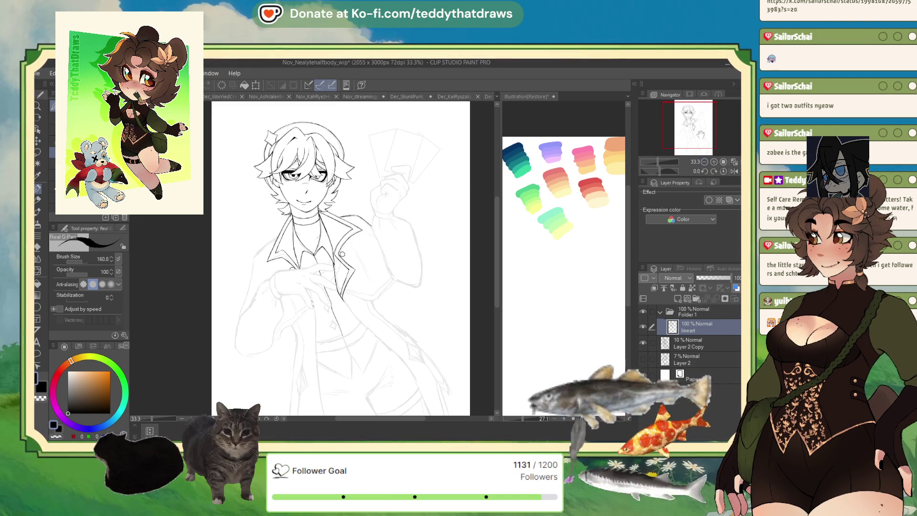
scroll(243, 308, up, 2)
key(p)
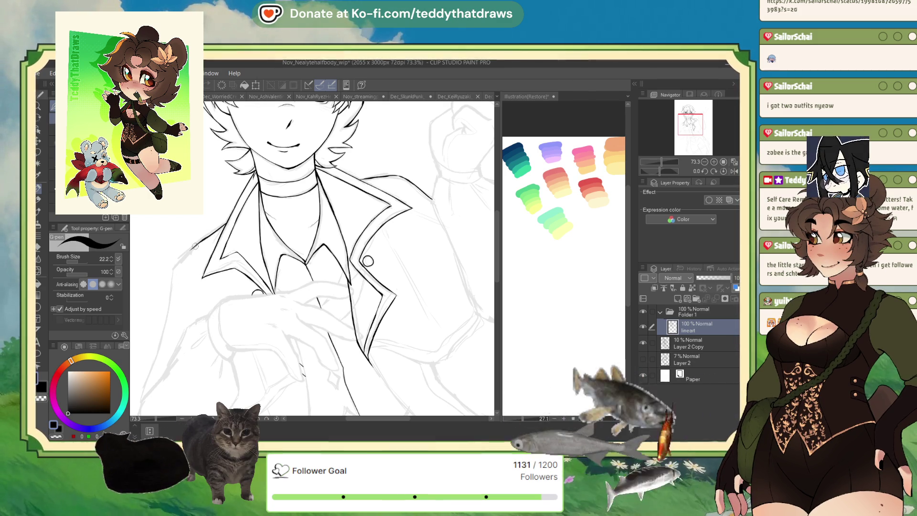
Ink the jacket's left shoulder contour and the pointed collar edge in bold black.
drag(197, 243, 173, 271)
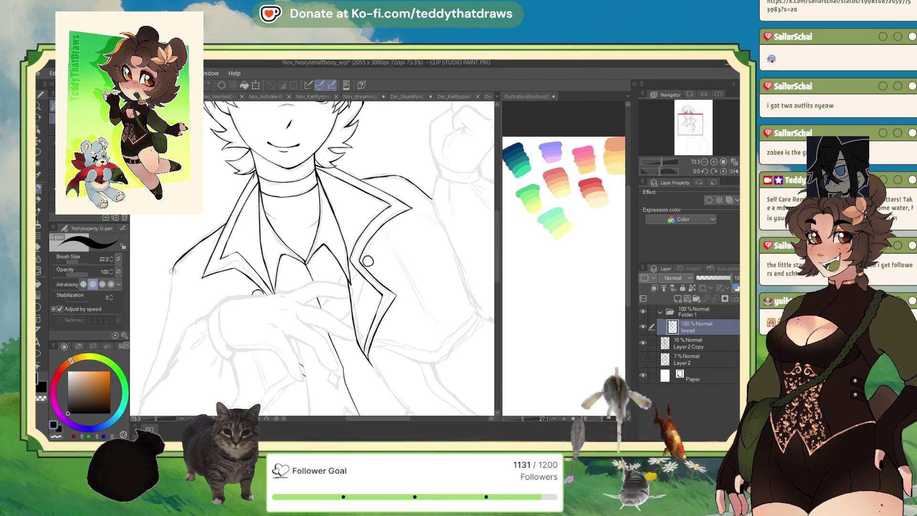
scroll(169, 285, up, 5)
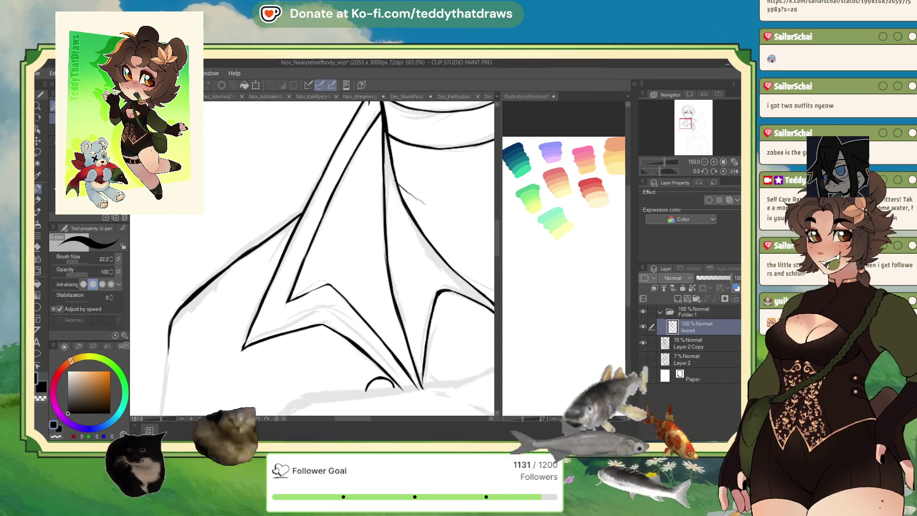
drag(172, 313, 167, 332)
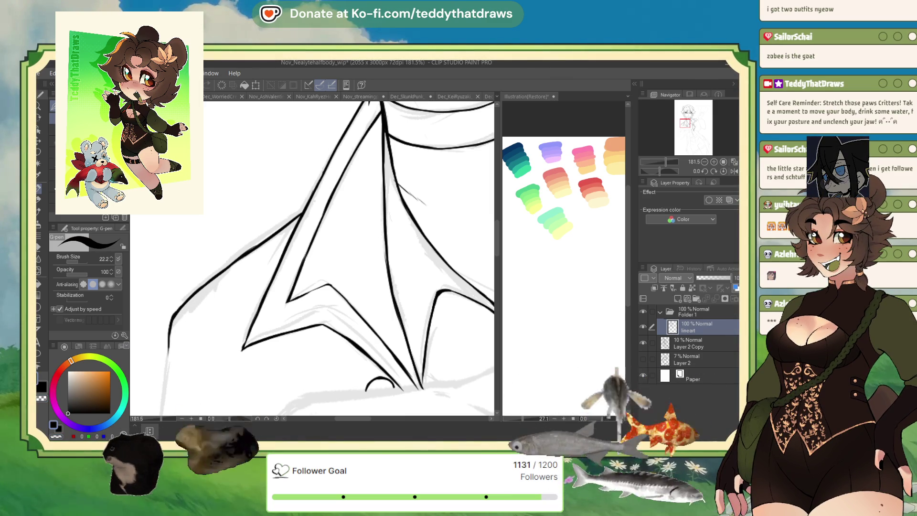
drag(674, 169, 670, 171)
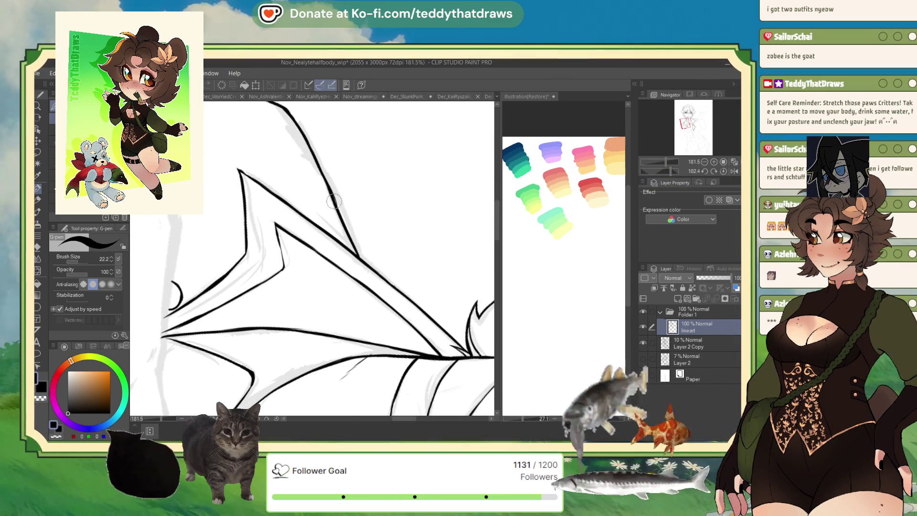
drag(343, 222, 362, 262)
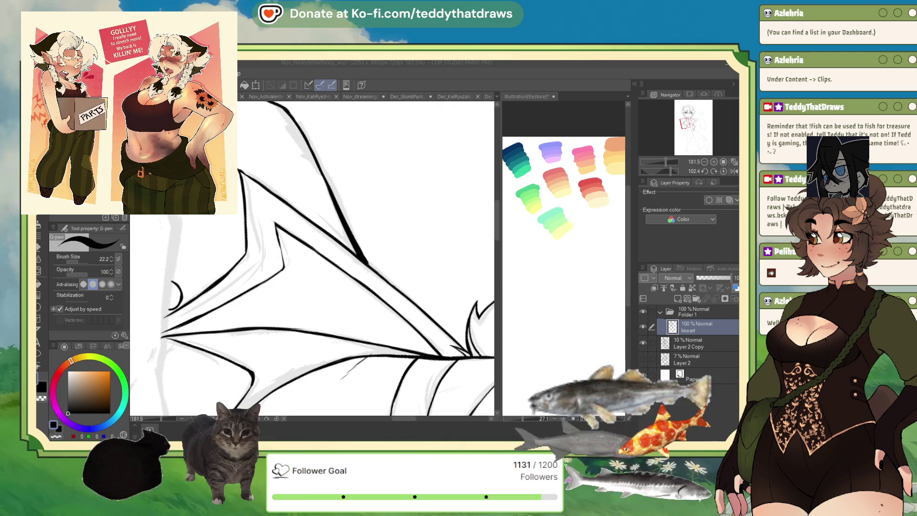
View the inked collar drawing at 100% actual size.
key(ctrl+alt+0)
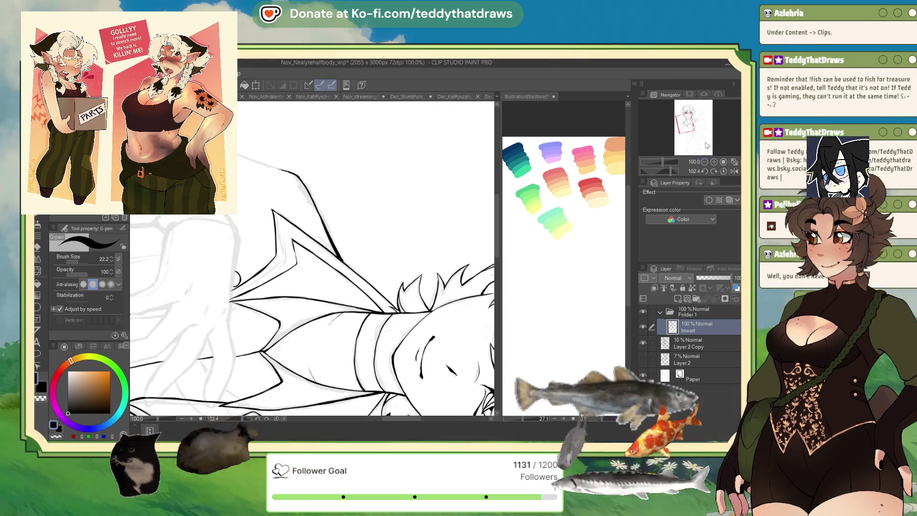
Zoom in and ink a long G-pen shoulder line meeting the collar points.
scroll(313, 258, up, 3)
scroll(305, 212, up, 2)
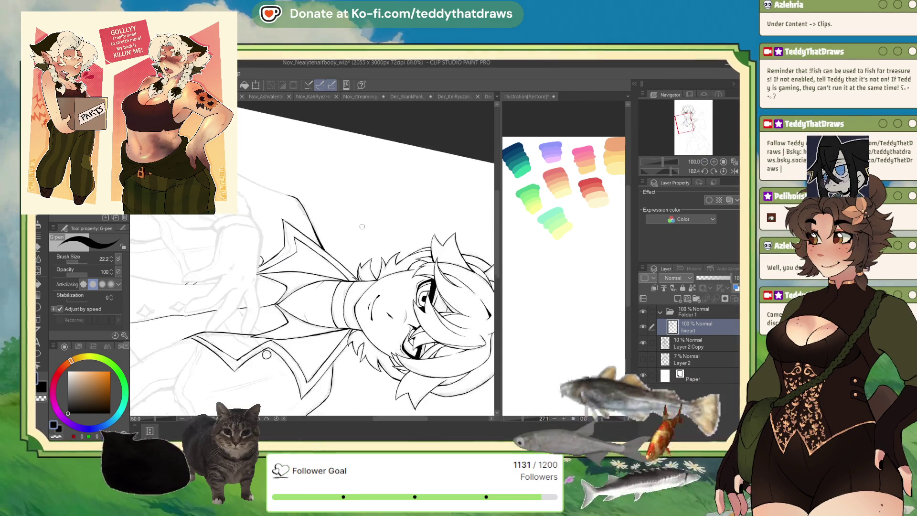
scroll(305, 212, up, 1)
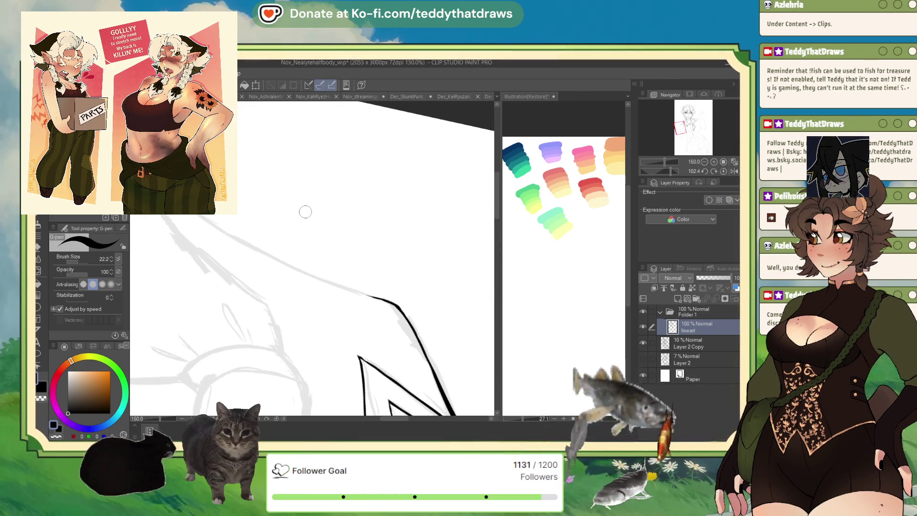
drag(229, 234, 387, 306)
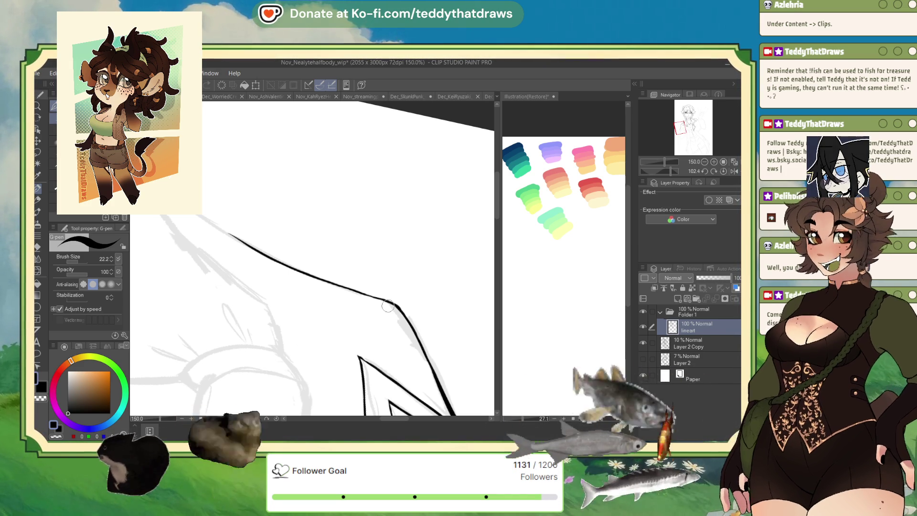
Reset canvas rotation to upright and ink the arm's outer edge, curving around its lower end.
key(ctrl+at)
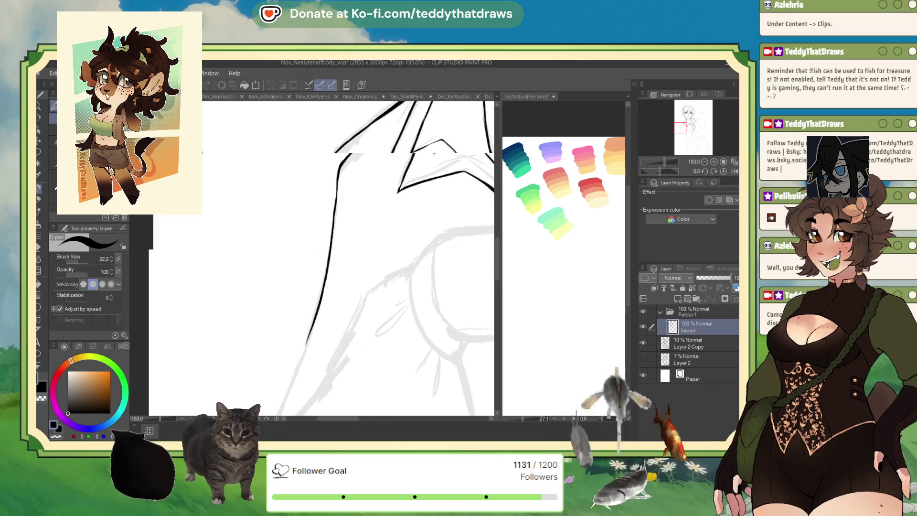
key(ctrl+minus)
scroll(384, 223, up, 5)
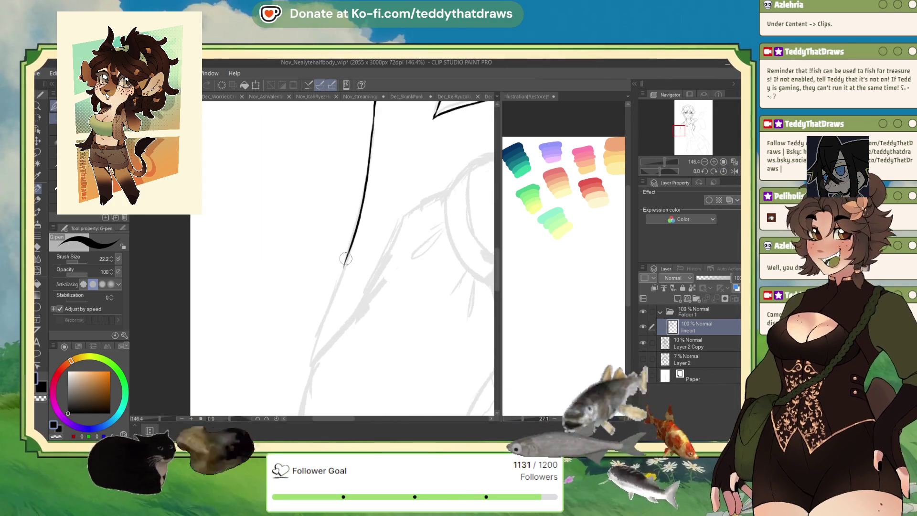
drag(346, 260, 325, 319)
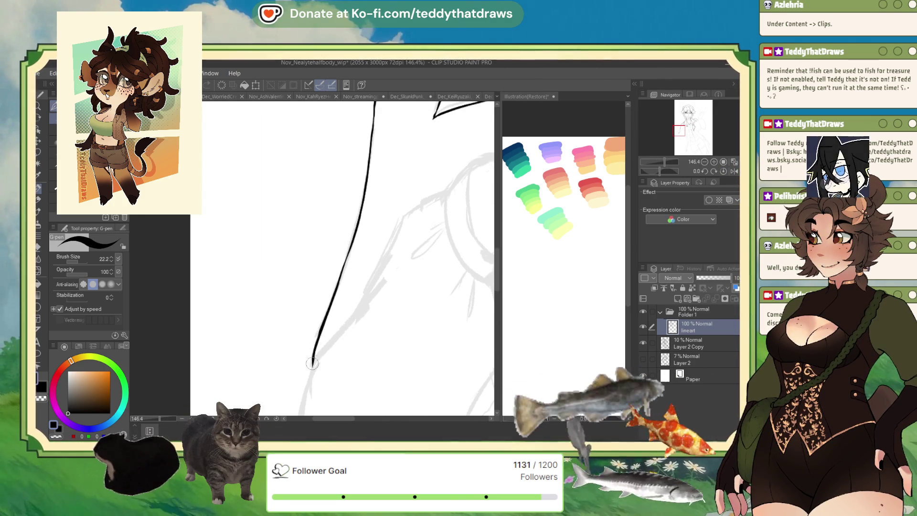
scroll(316, 203, down, 4)
scroll(263, 247, up, 3)
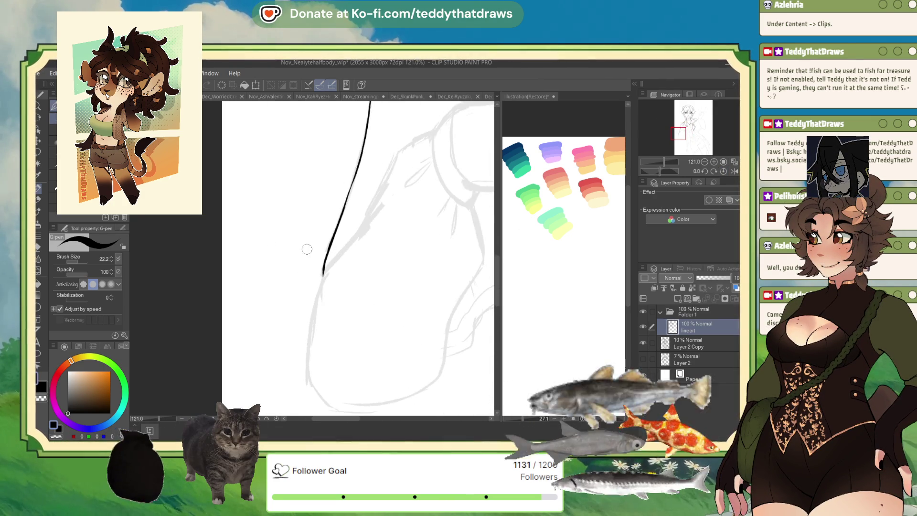
drag(324, 275, 333, 259)
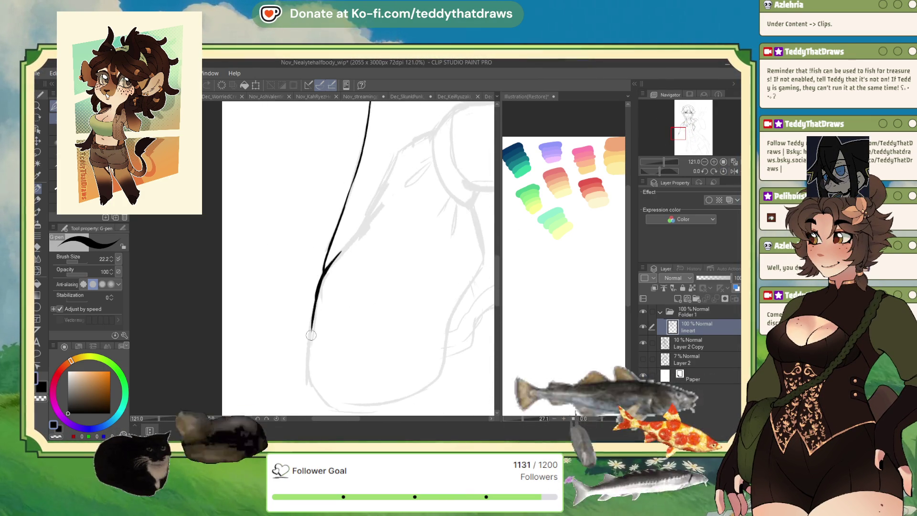
drag(311, 324, 309, 348)
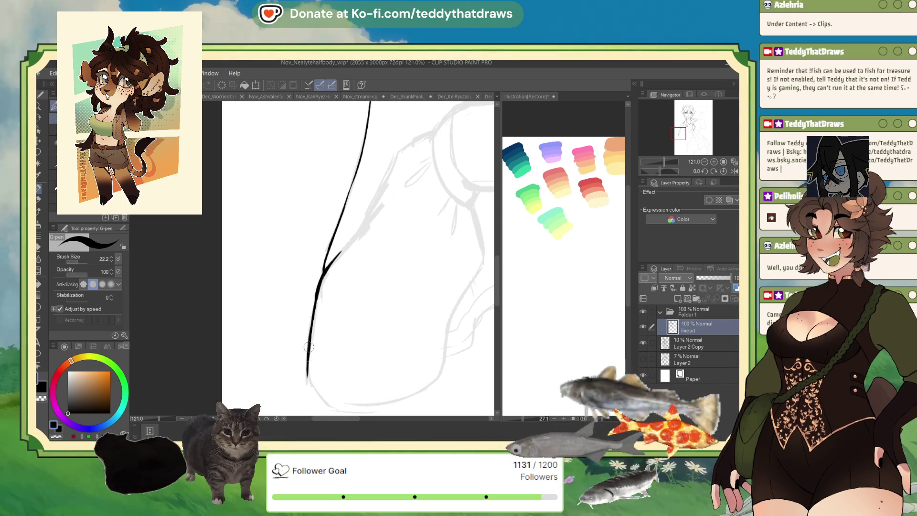
scroll(310, 329, down, 3)
scroll(310, 329, up, 4)
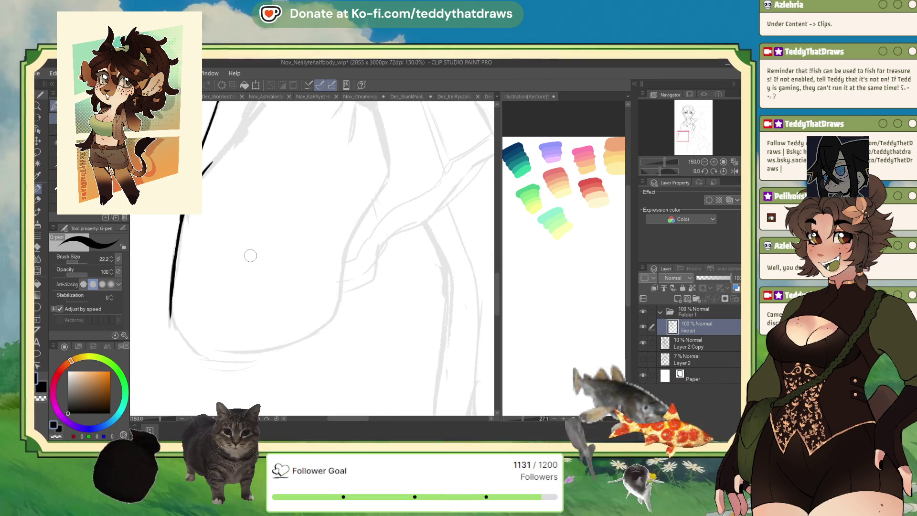
drag(186, 342, 199, 354)
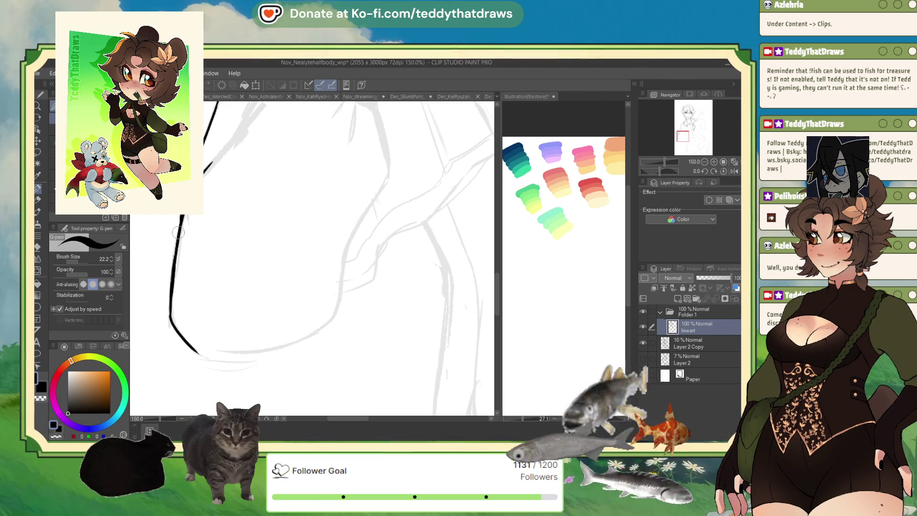
scroll(385, 372, down, 3)
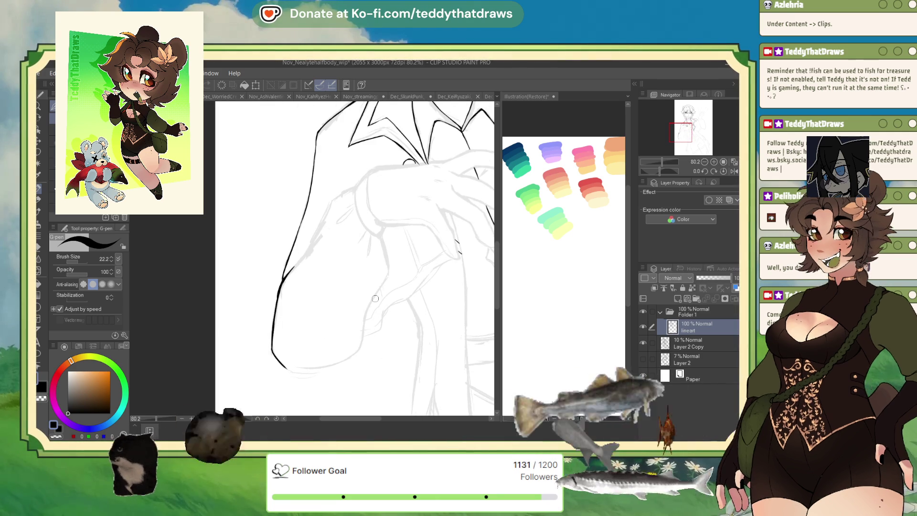